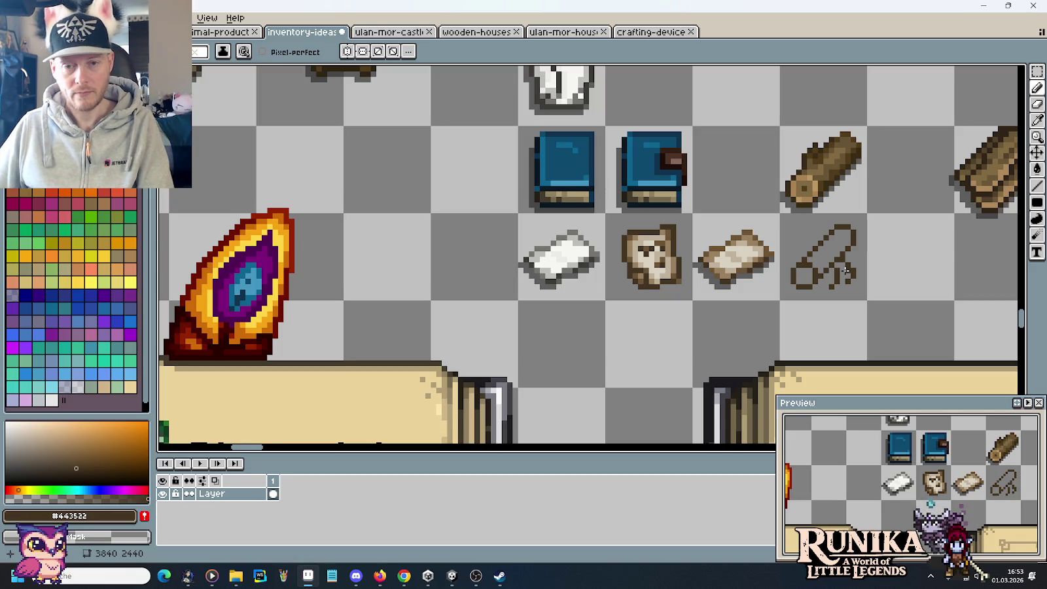
Fill the rod's end loop with medium and dark brown pixels sampled from the bread
{"action": "scroll", "coordinate": [846, 309], "scroll_direction": "down", "scroll_amount": 1}
{"action": "mouse_move", "coordinate": [802, 306]}
{"action": "left_mouse_down"}
{"action": "mouse_move", "coordinate": [757, 315]}
{"action": "mouse_move", "coordinate": [748, 338]}
{"action": "left_mouse_up"}
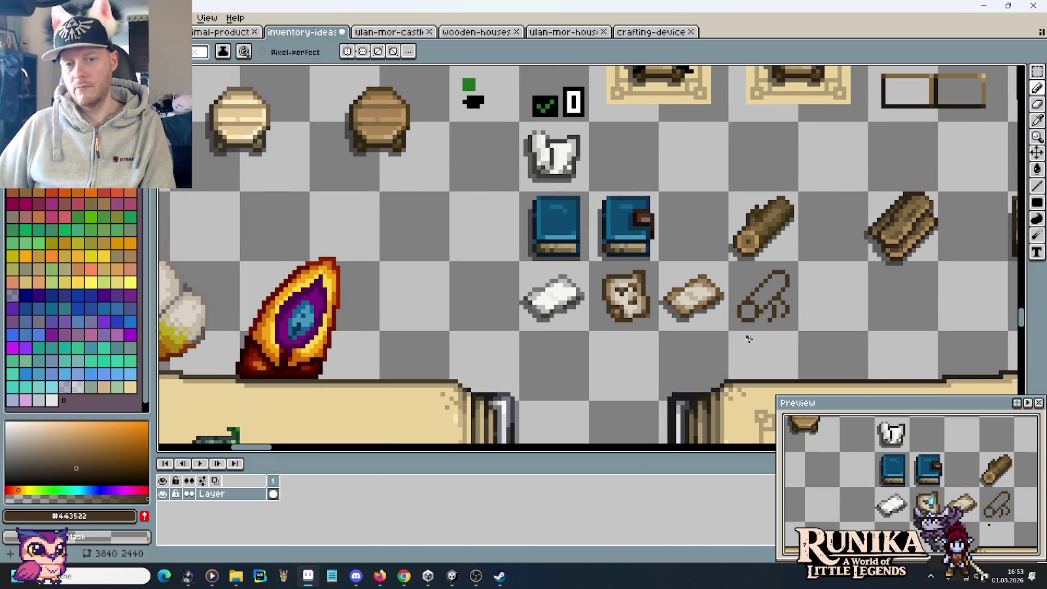
{"action": "scroll", "coordinate": [765, 329], "scroll_direction": "up", "scroll_amount": 2}
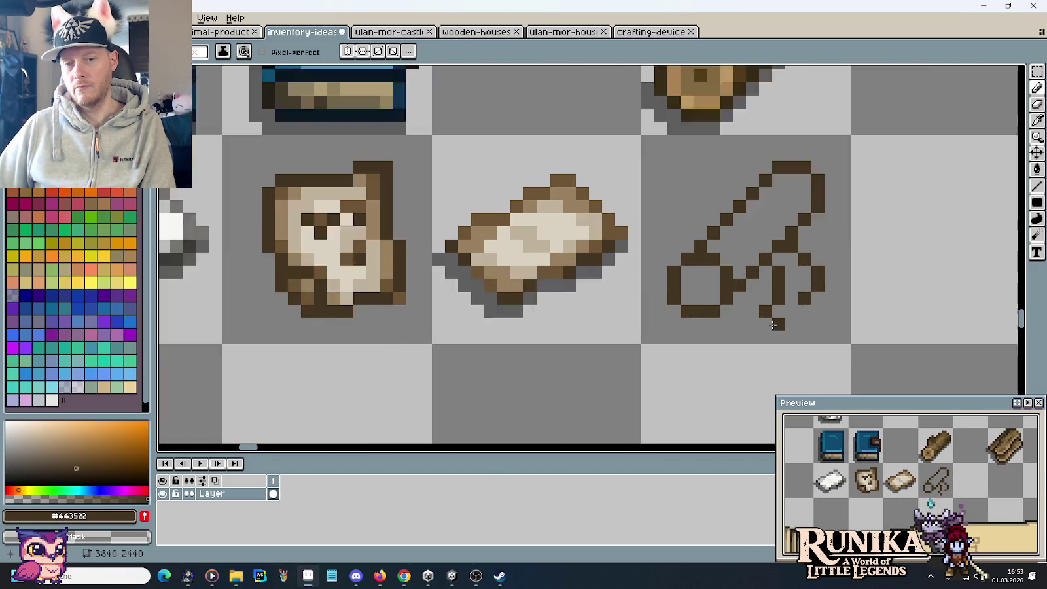
{"action": "scroll", "coordinate": [766, 330], "scroll_direction": "up", "scroll_amount": 1}
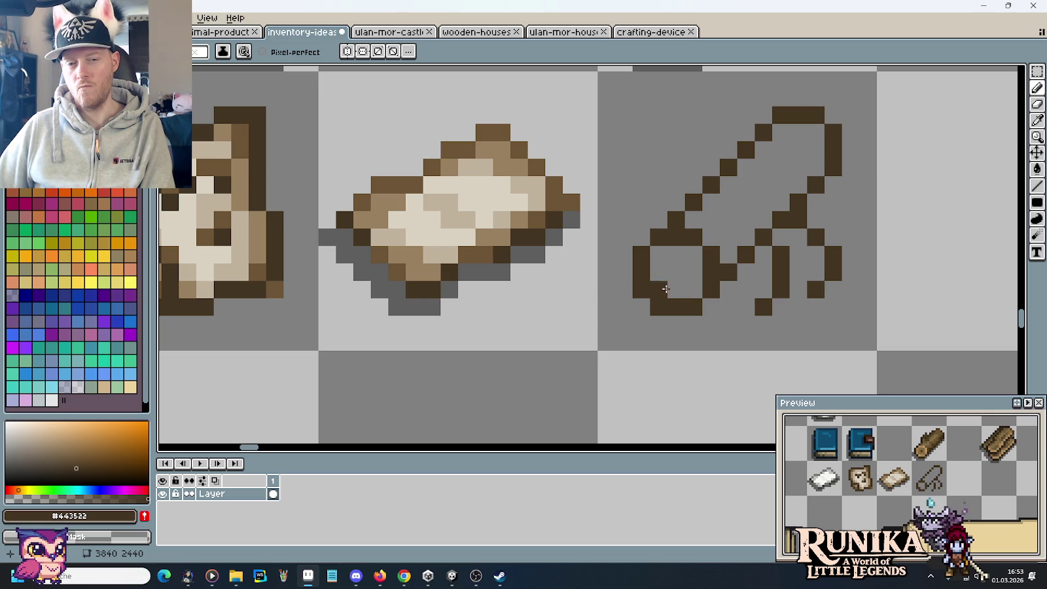
{"action": "mouse_move", "coordinate": [606, 288]}
{"action": "left_mouse_down"}
{"action": "mouse_move", "coordinate": [670, 311]}
{"action": "mouse_move", "coordinate": [717, 304]}
{"action": "left_mouse_up"}
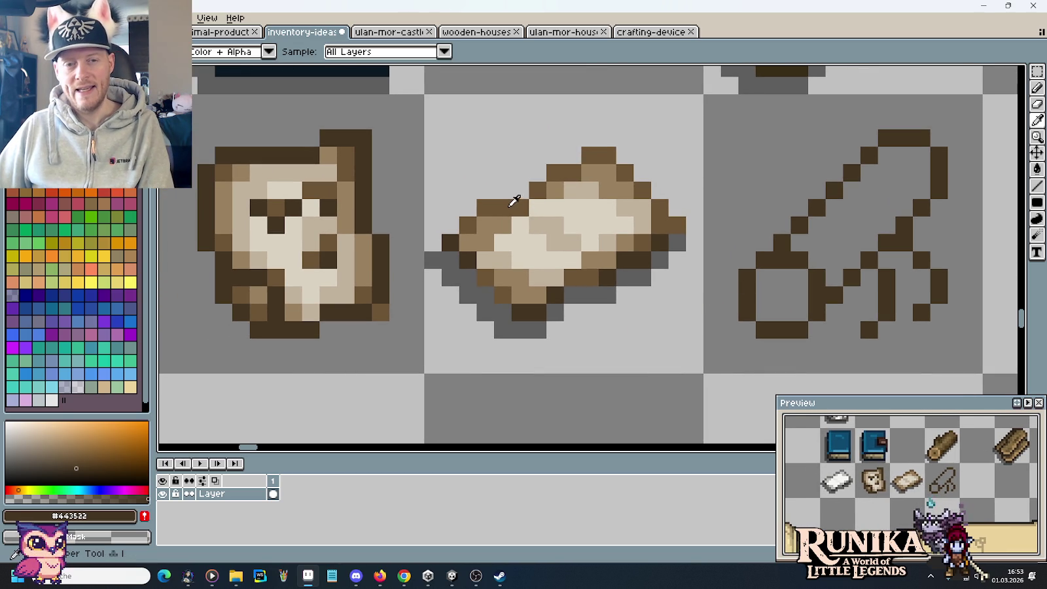
{"action": "left_click", "coordinate": [514, 204], "text": "alt"}
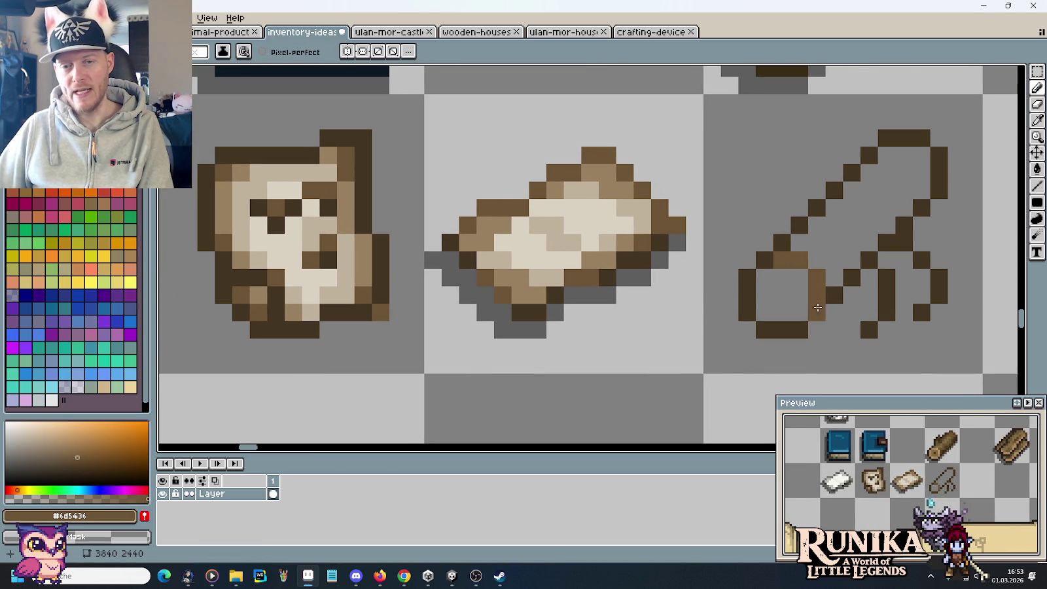
{"action": "key", "text": "ctrl+z"}
{"action": "left_click", "coordinate": [769, 263]}
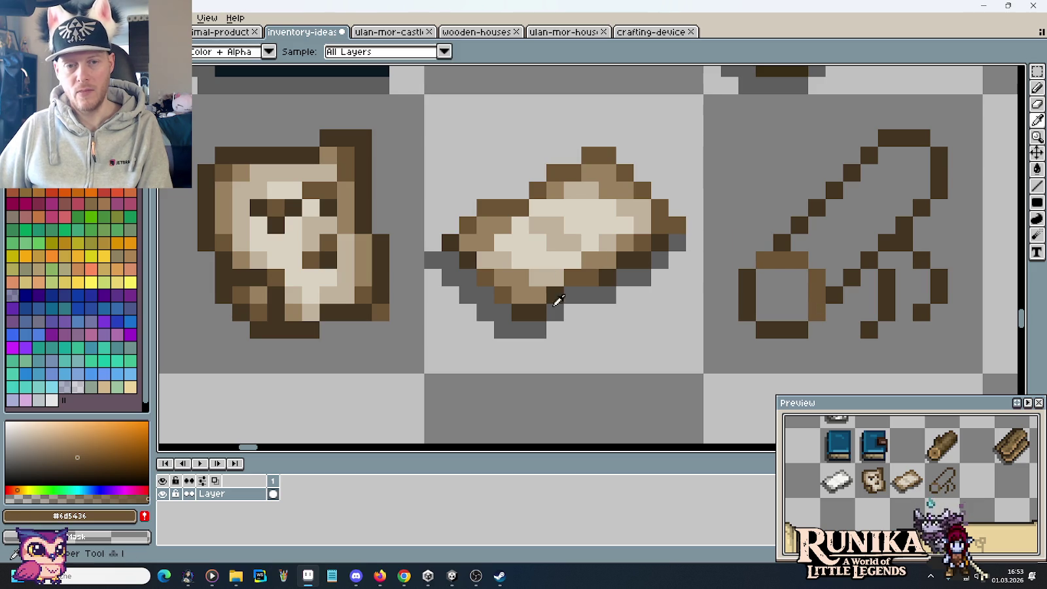
{"action": "left_click", "coordinate": [553, 299], "text": "alt"}
{"action": "left_click", "coordinate": [642, 294]}
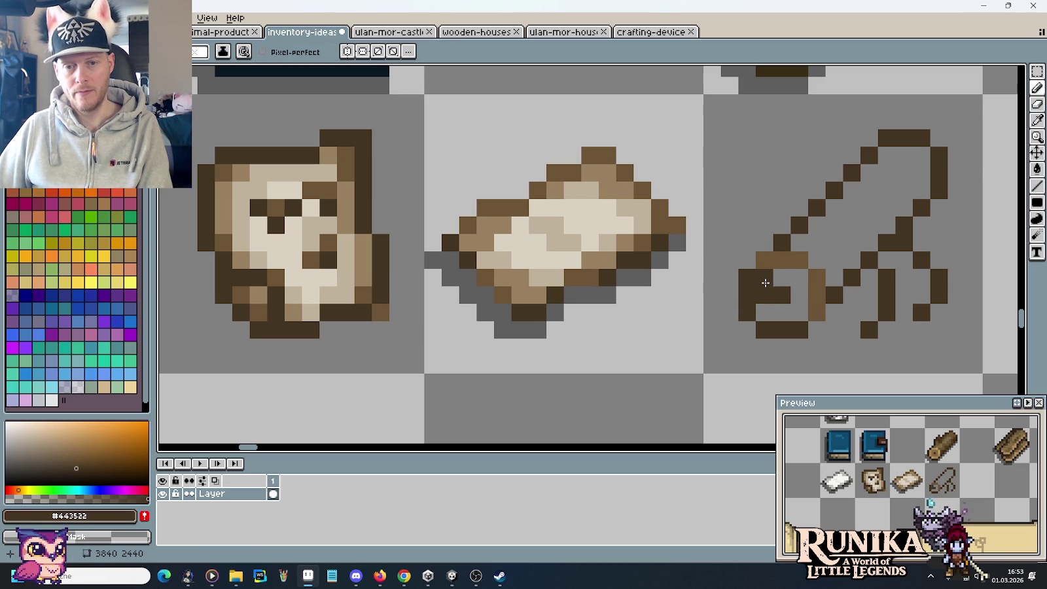
{"action": "left_click", "coordinate": [764, 282]}
Repaint the end loop in the bread's medium brown and add a light tan pixel
{"action": "left_click", "coordinate": [533, 285], "text": "alt"}
{"action": "left_click", "coordinate": [778, 308]}
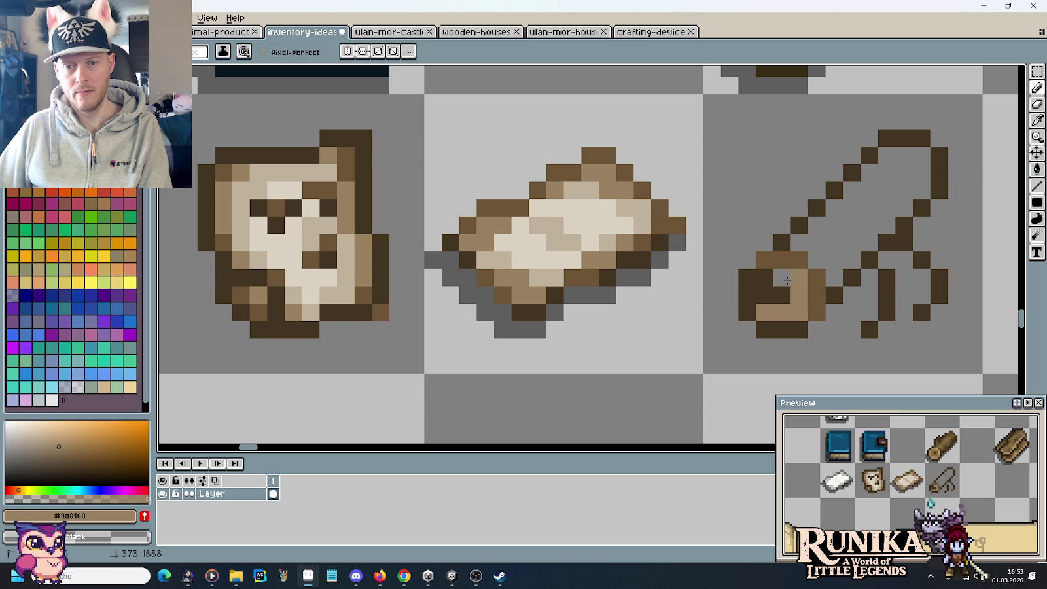
{"action": "left_click", "coordinate": [787, 281], "text": "alt"}
{"action": "left_click", "coordinate": [773, 307]}
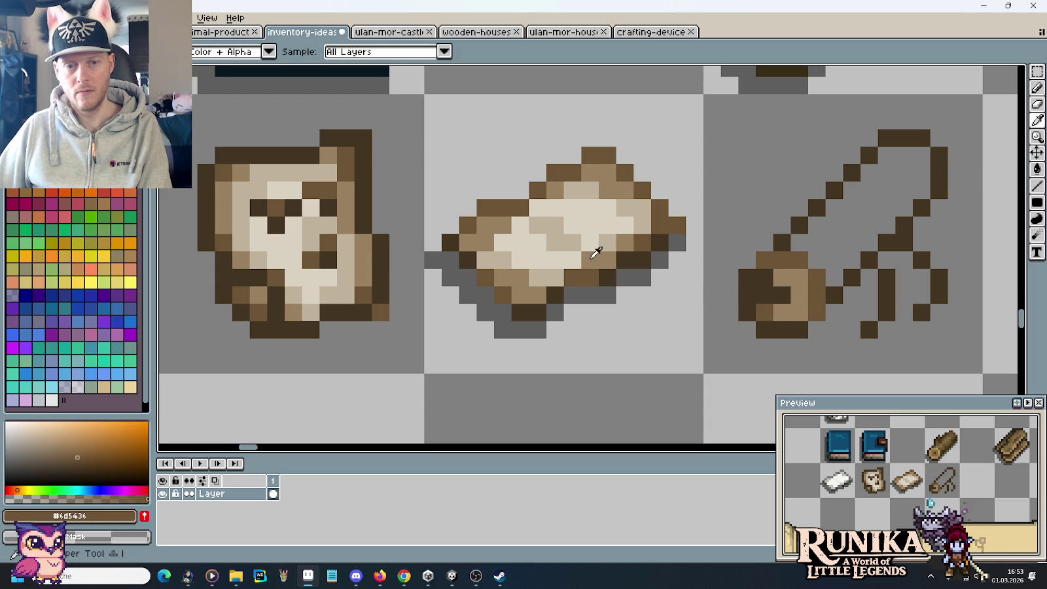
{"action": "left_click", "coordinate": [556, 265], "text": "alt"}
{"action": "left_click", "coordinate": [796, 291]}
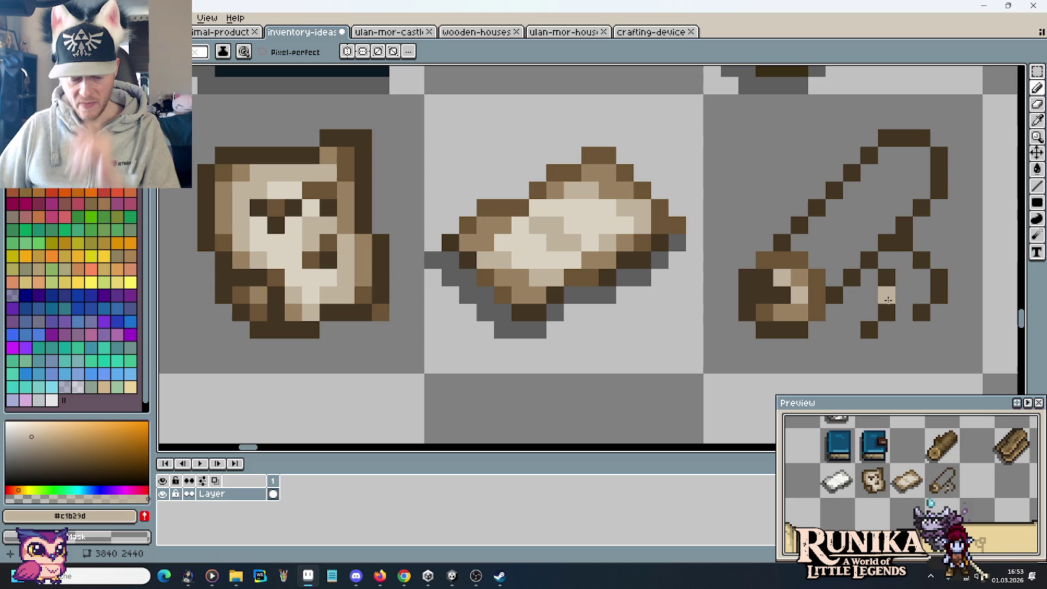
Draw a light tan diagonal highlight and medium brown shading along the rod's inner edge
{"action": "left_click", "coordinate": [834, 242]}
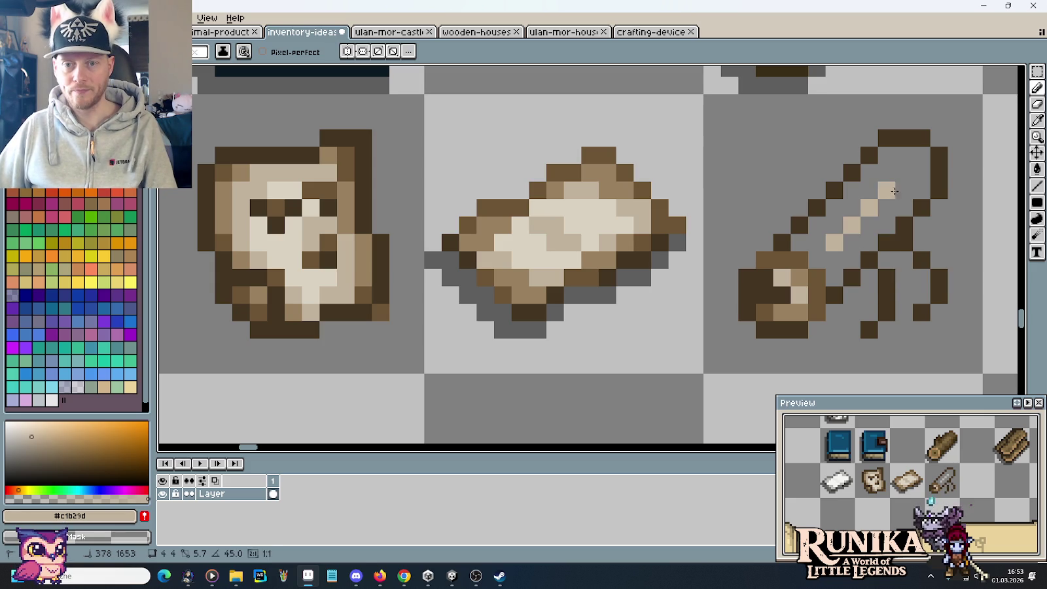
{"action": "left_click", "coordinate": [895, 178], "text": "shift"}
{"action": "key", "text": "i"}
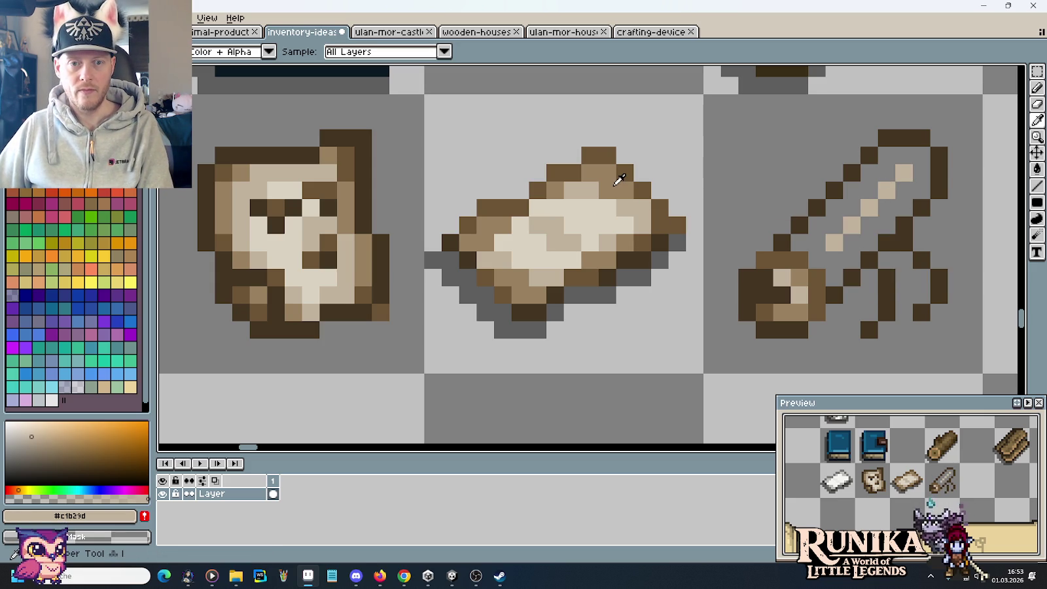
{"action": "left_click", "coordinate": [586, 155]}
{"action": "key", "text": "b"}
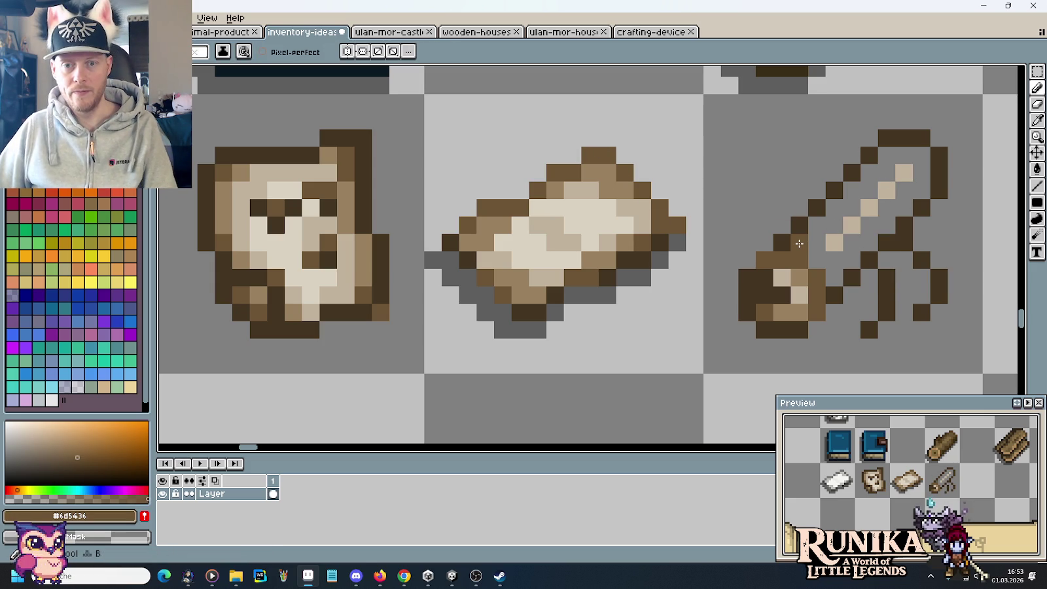
{"action": "left_click", "coordinate": [800, 242]}
{"action": "left_click", "coordinate": [886, 155], "text": "shift"}
{"action": "left_click", "coordinate": [834, 277]}
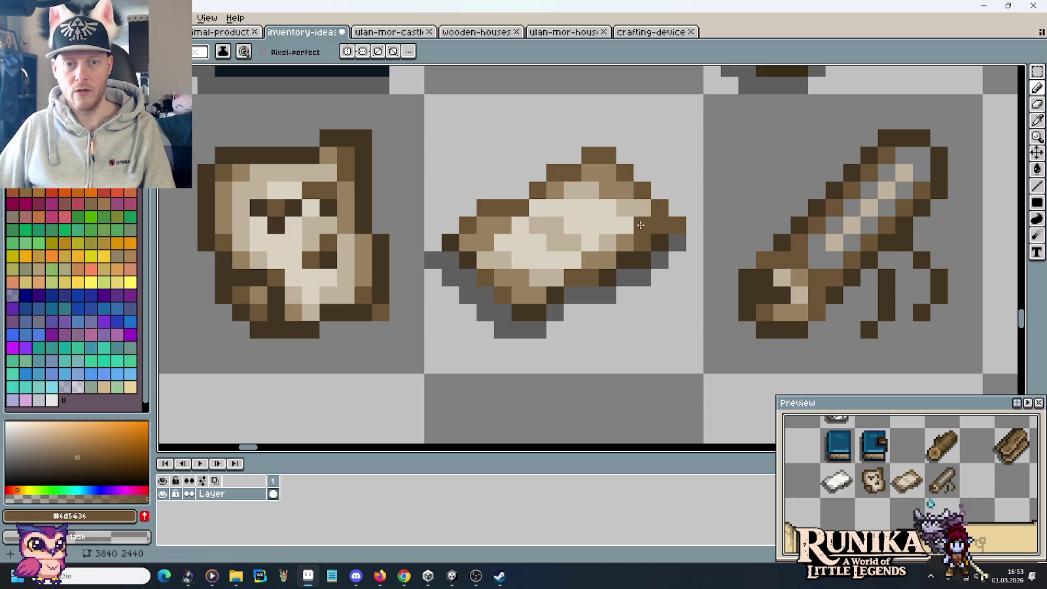
Paint a soft light beige highlight along the rod up to its top, undoing a too-bright pixel
{"action": "left_click", "coordinate": [634, 210], "text": "alt"}
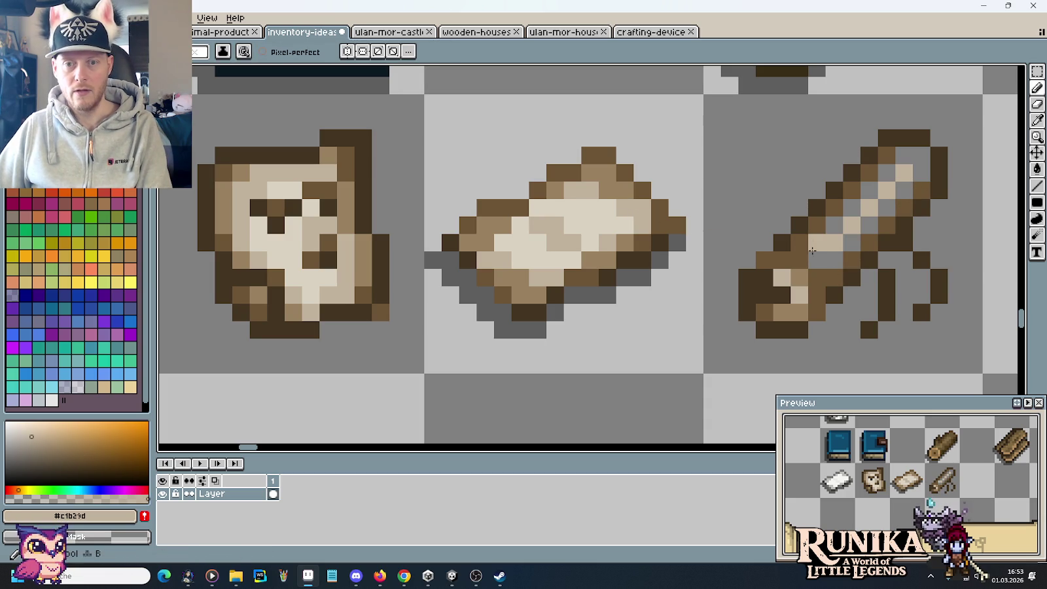
{"action": "left_click", "coordinate": [588, 222], "text": "alt"}
{"action": "left_click", "coordinate": [675, 225]}
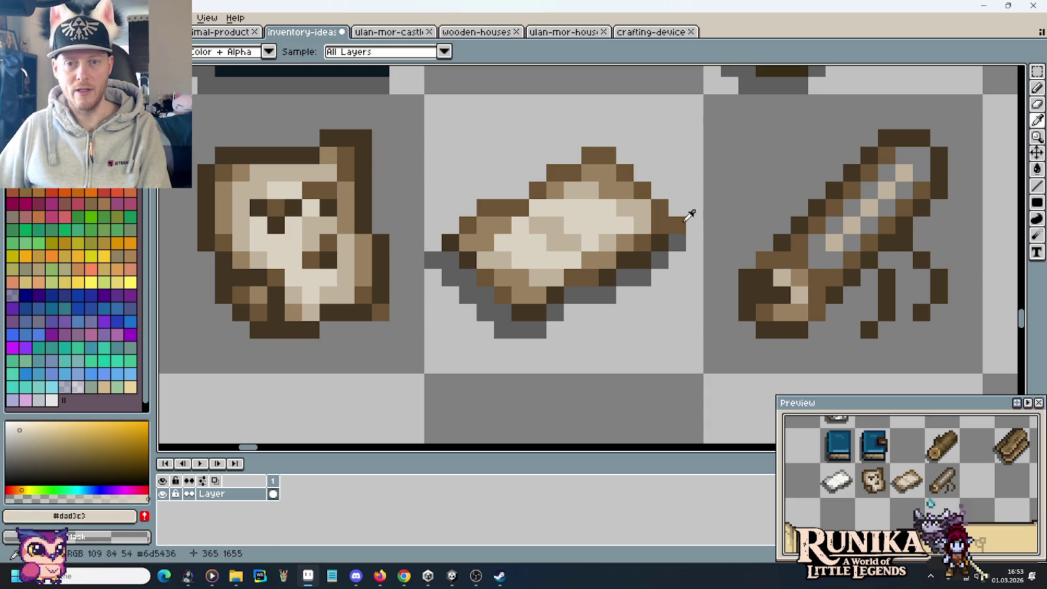
{"action": "left_click", "coordinate": [914, 182]}
{"action": "key", "text": "ctrl+z"}
{"action": "left_click", "coordinate": [833, 243], "text": "alt"}
{"action": "left_click_drag", "start_coordinate": [804, 244], "coordinate": [904, 190]}
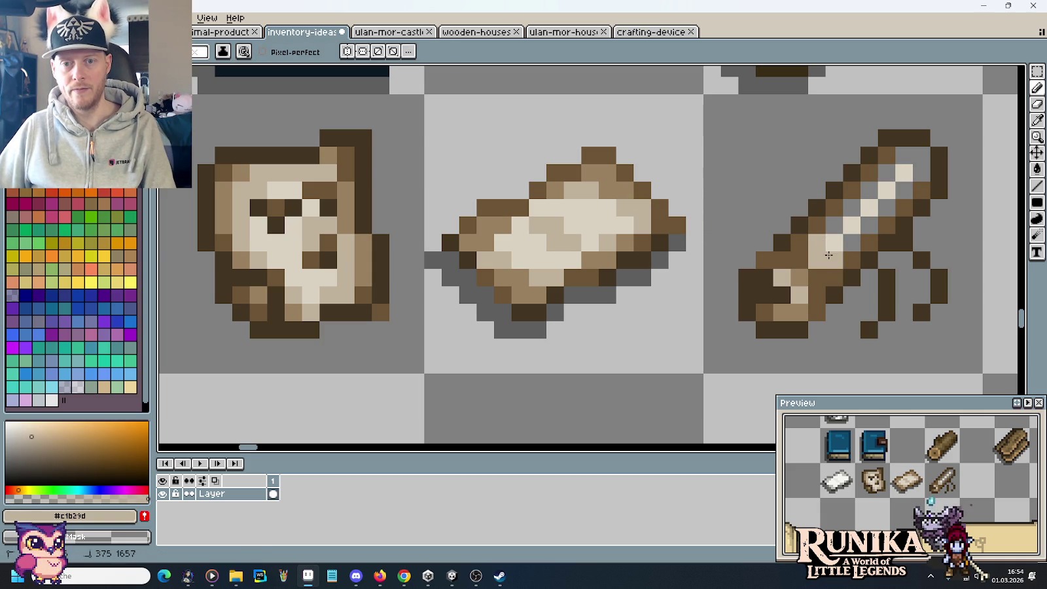
{"action": "left_click_drag", "start_coordinate": [834, 216], "coordinate": [895, 163]}
{"action": "left_click", "coordinate": [903, 155]}
{"action": "left_click", "coordinate": [790, 290], "text": "alt"}
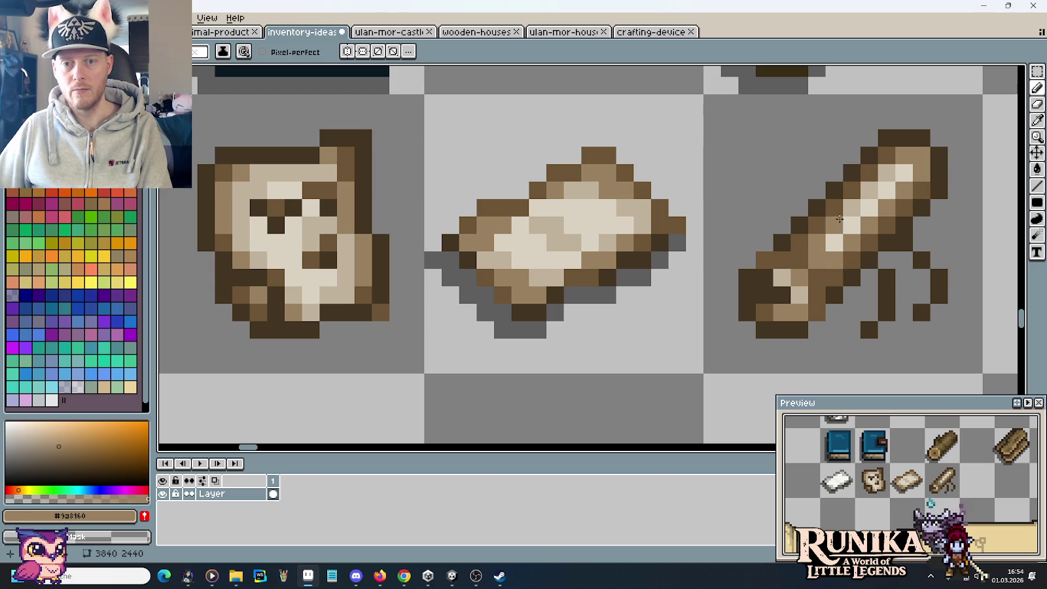
{"action": "left_click", "coordinate": [564, 226], "text": "alt"}
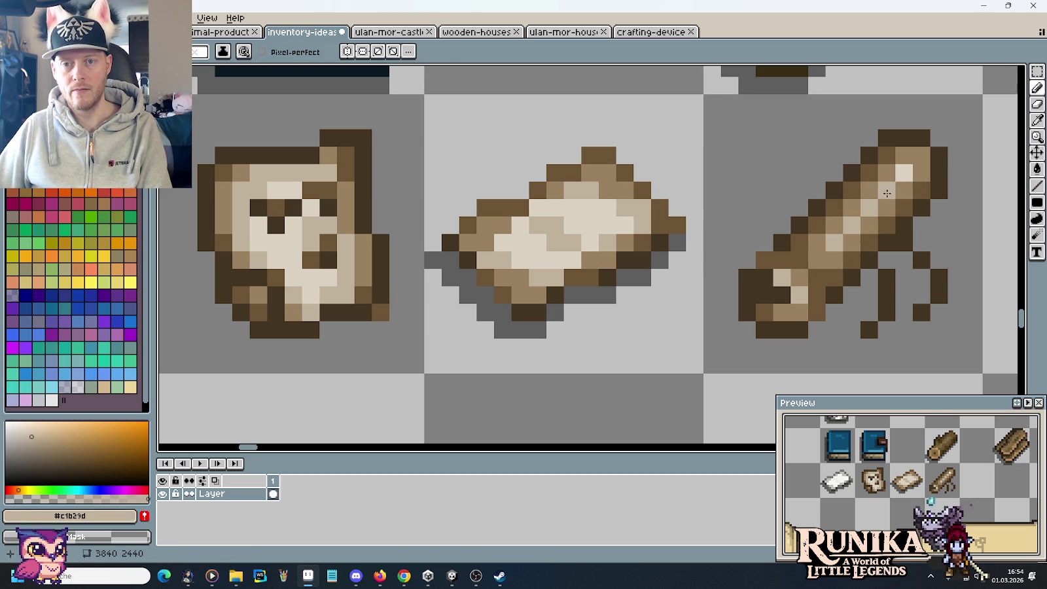
{"action": "scroll", "coordinate": [900, 203], "scroll_direction": "down", "scroll_amount": 4}
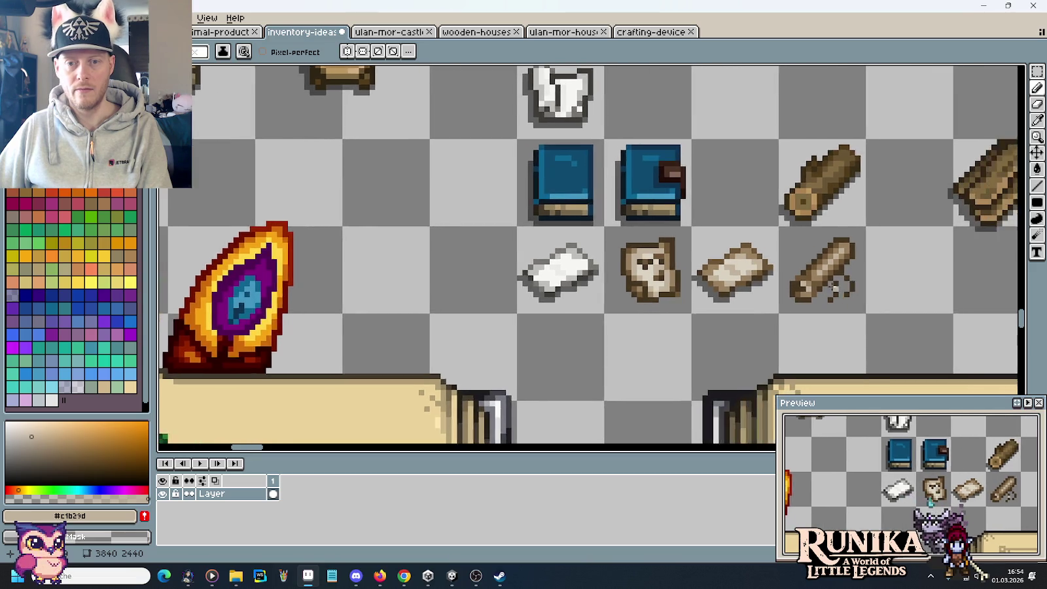
Eyedrop the dark outline brown #443522 and begin reworking the strands, erasing and adding dark pixels
{"action": "scroll", "coordinate": [758, 265], "scroll_direction": "up", "scroll_amount": 4}
{"action": "left_click", "coordinate": [728, 271], "text": "alt"}
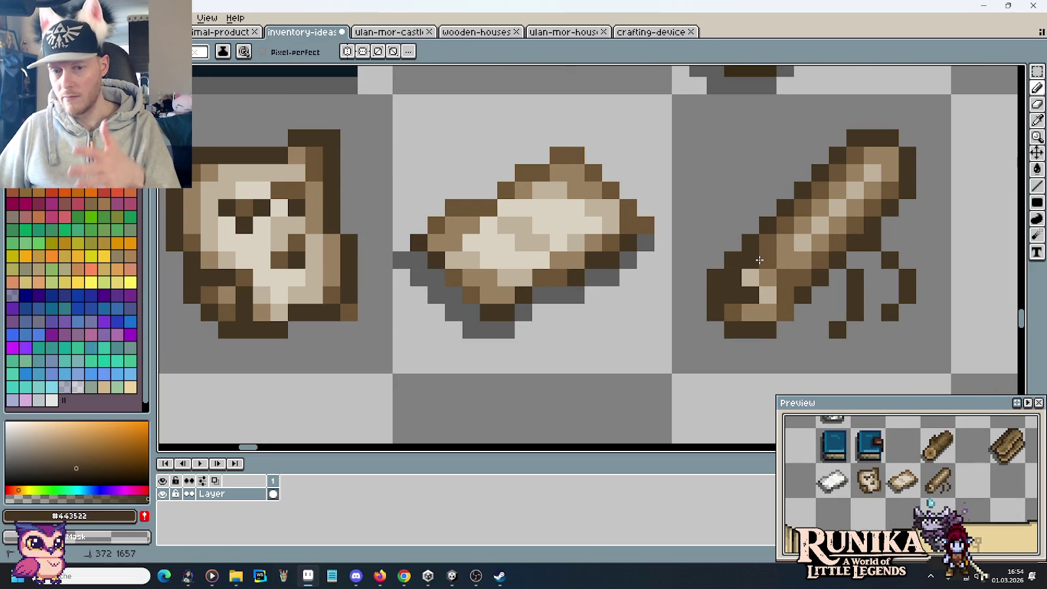
{"action": "scroll", "coordinate": [915, 303], "scroll_direction": "down", "scroll_amount": 1}
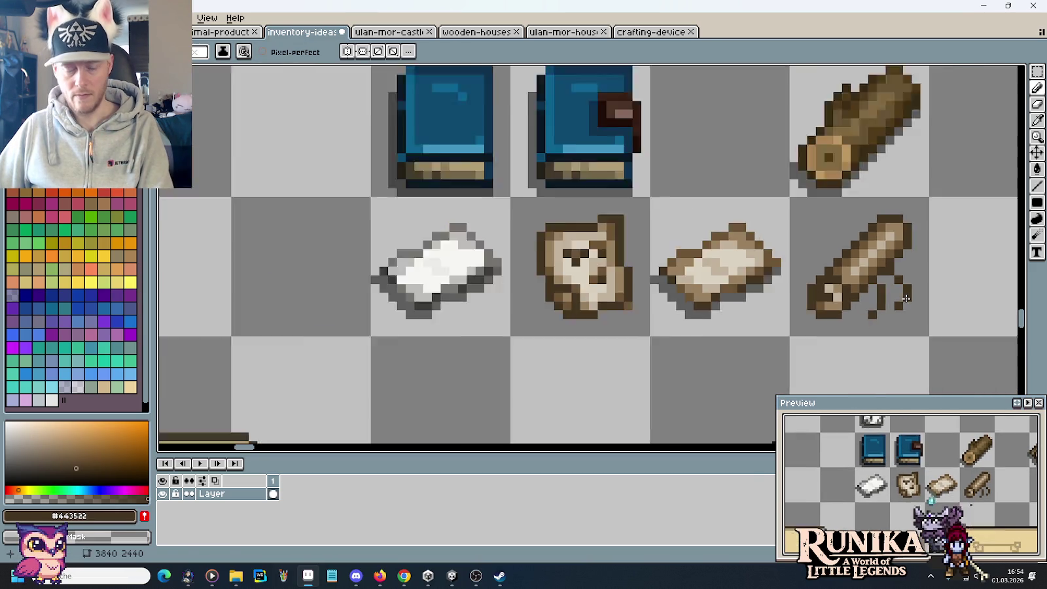
{"action": "scroll", "coordinate": [911, 299], "scroll_direction": "down", "scroll_amount": 1}
{"action": "scroll", "coordinate": [911, 298], "scroll_direction": "up", "scroll_amount": 1}
{"action": "scroll", "coordinate": [869, 299], "scroll_direction": "up", "scroll_amount": 2}
{"action": "scroll", "coordinate": [844, 292], "scroll_direction": "up", "scroll_amount": 1}
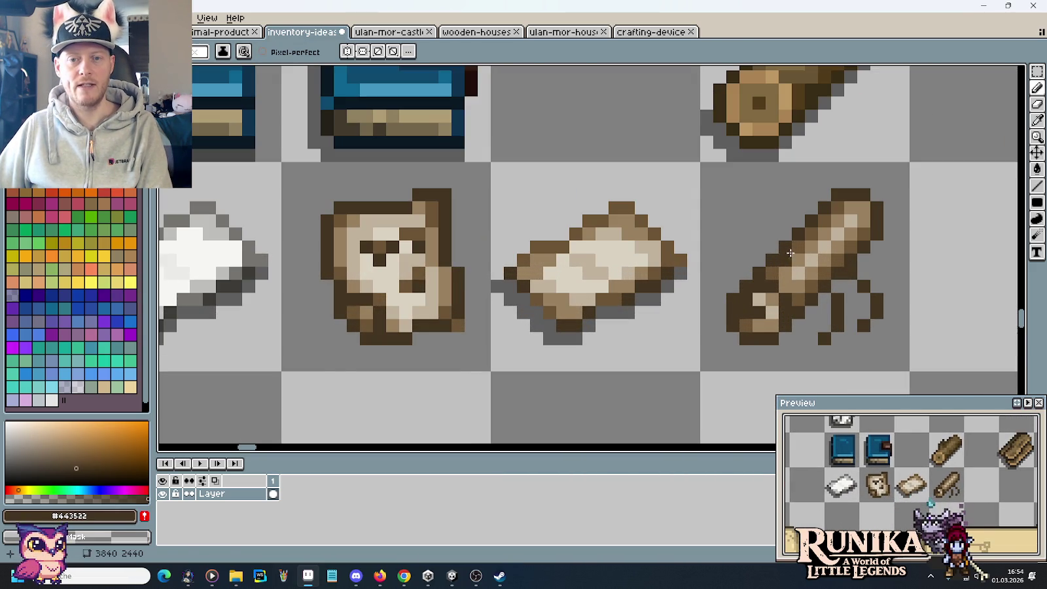
{"action": "key", "text": "alt"}
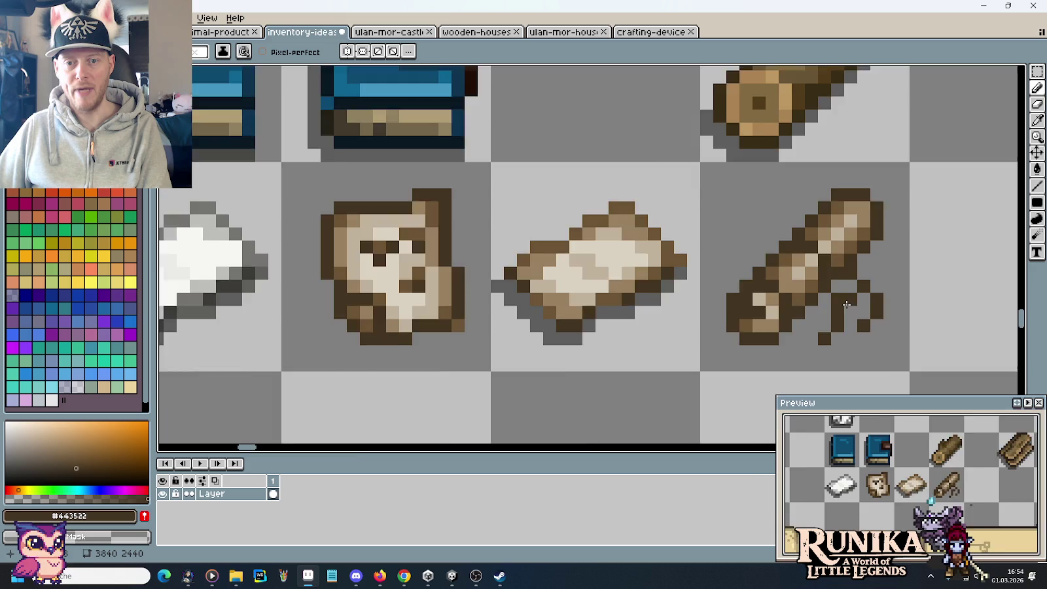
{"action": "scroll", "coordinate": [846, 304], "scroll_direction": "down", "scroll_amount": 4}
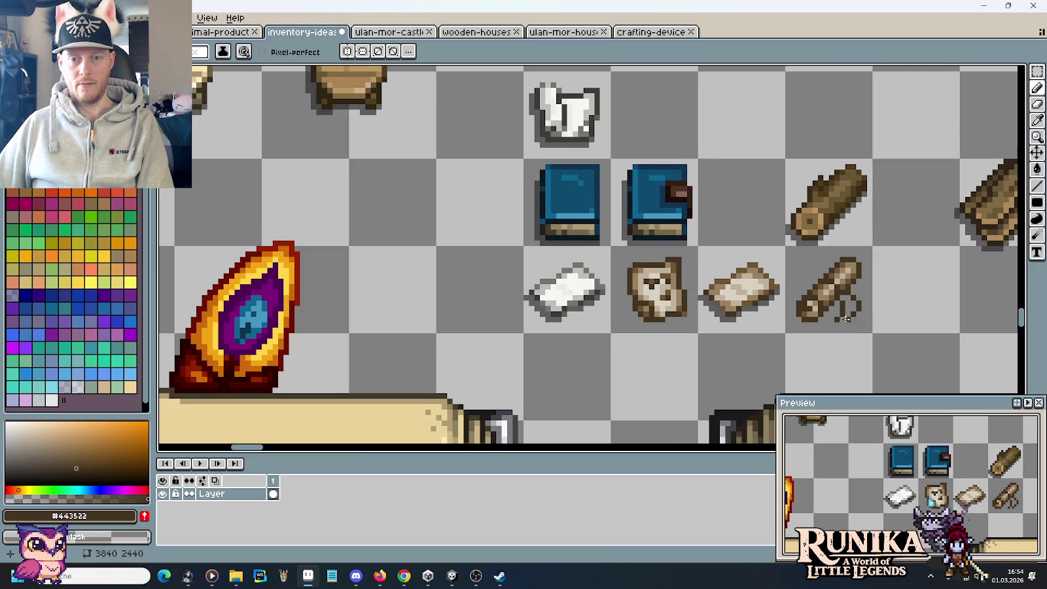
{"action": "scroll", "coordinate": [845, 319], "scroll_direction": "up", "scroll_amount": 3}
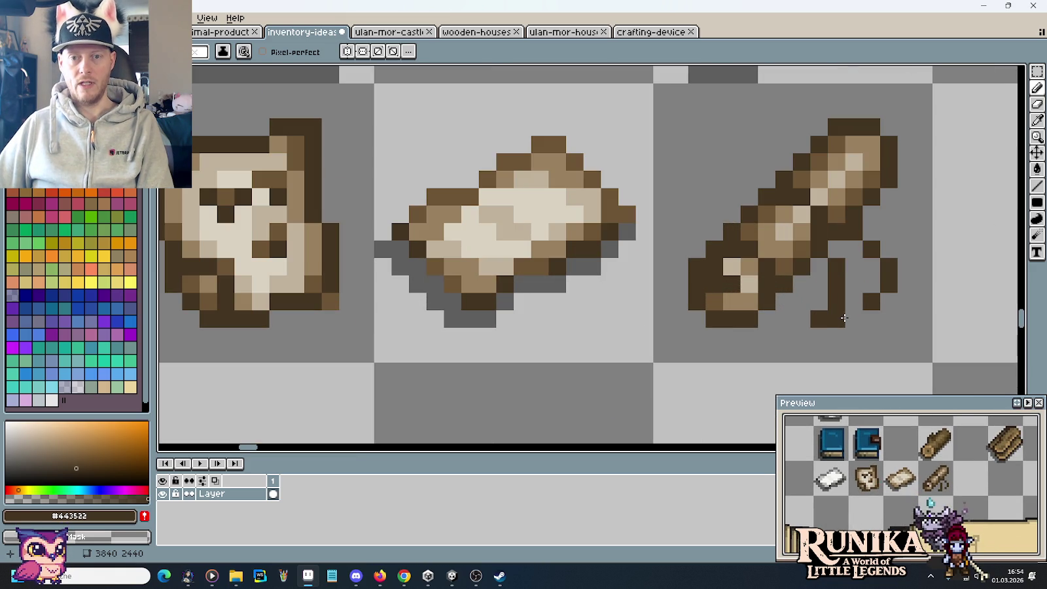
{"action": "right_click", "coordinate": [772, 202]}
{"action": "left_click", "coordinate": [799, 181]}
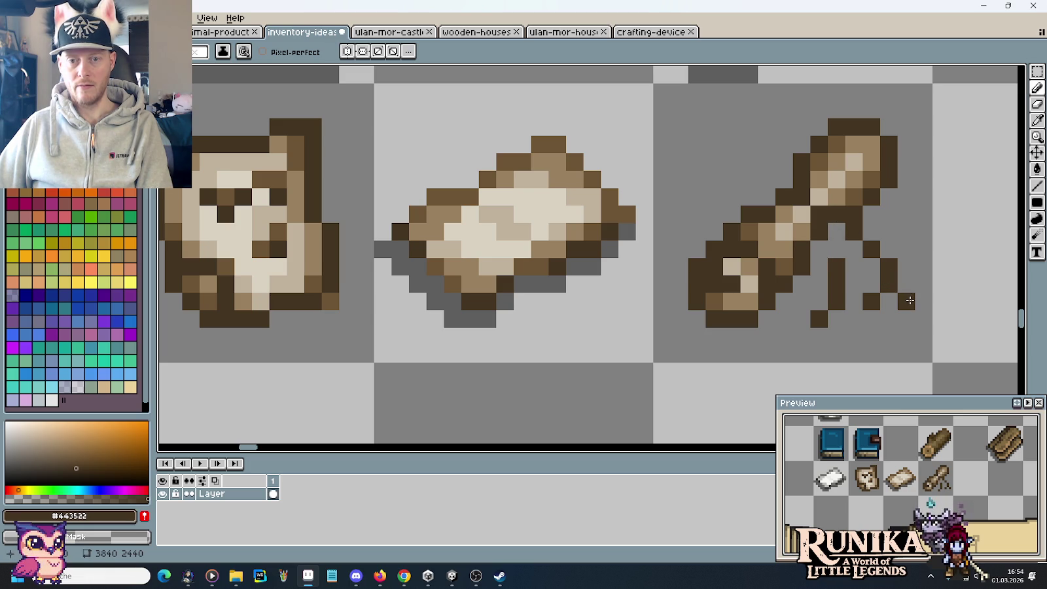
Move the dark strands beside the scroll up one pixel and touch up their dark pixels
{"action": "key", "text": "m"}
{"action": "mouse_move", "coordinate": [811, 258]}
{"action": "left_mouse_down"}
{"action": "mouse_move", "coordinate": [845, 345]}
{"action": "mouse_move", "coordinate": [906, 285]}
{"action": "left_mouse_up"}
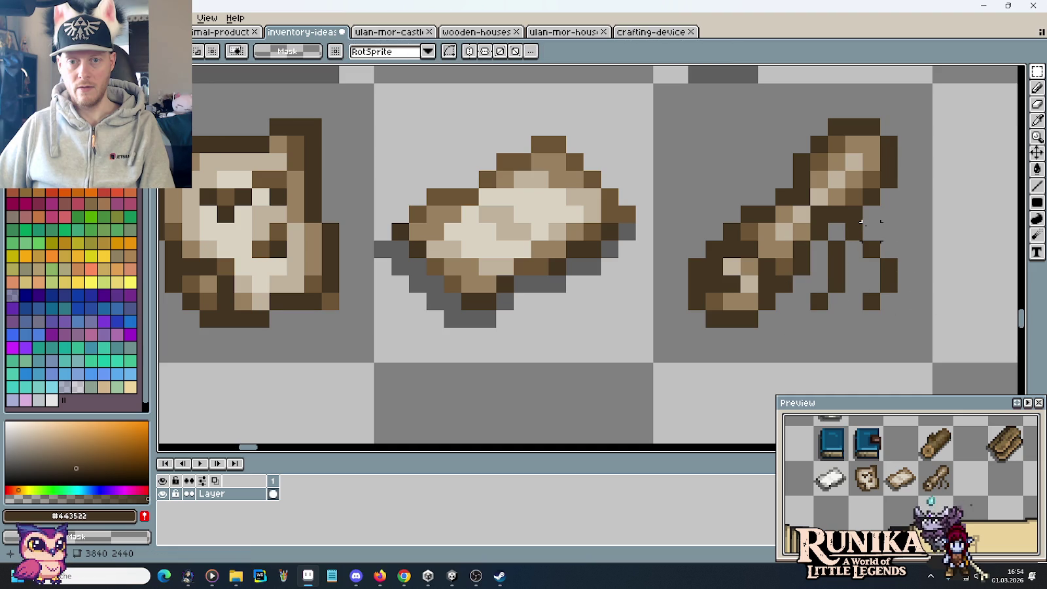
{"action": "key", "text": "ctrl+d"}
{"action": "key", "text": "b"}
{"action": "left_click", "coordinate": [836, 230]}
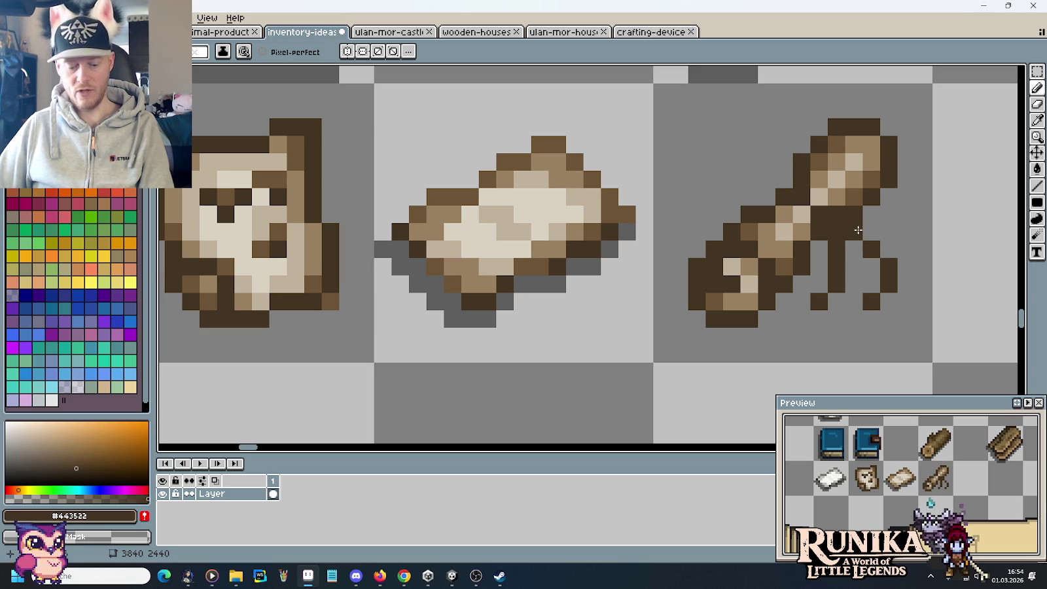
{"action": "key", "text": "m"}
{"action": "left_click_drag", "start_coordinate": [915, 313], "coordinate": [844, 220]}
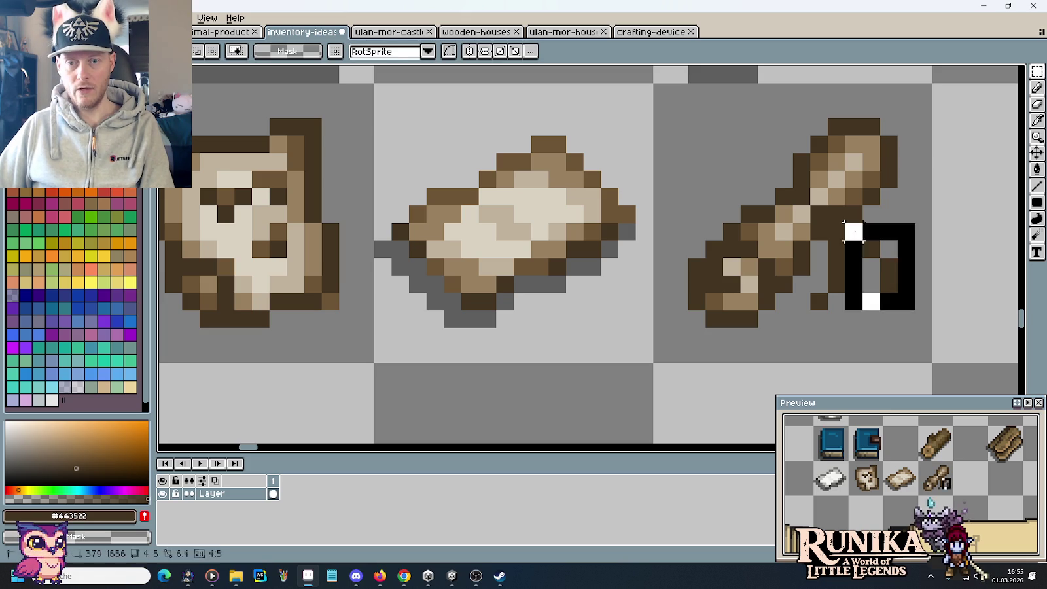
{"action": "left_click_drag", "start_coordinate": [854, 267], "coordinate": [854, 248]}
{"action": "key", "text": "b"}
{"action": "left_click", "coordinate": [869, 267]}
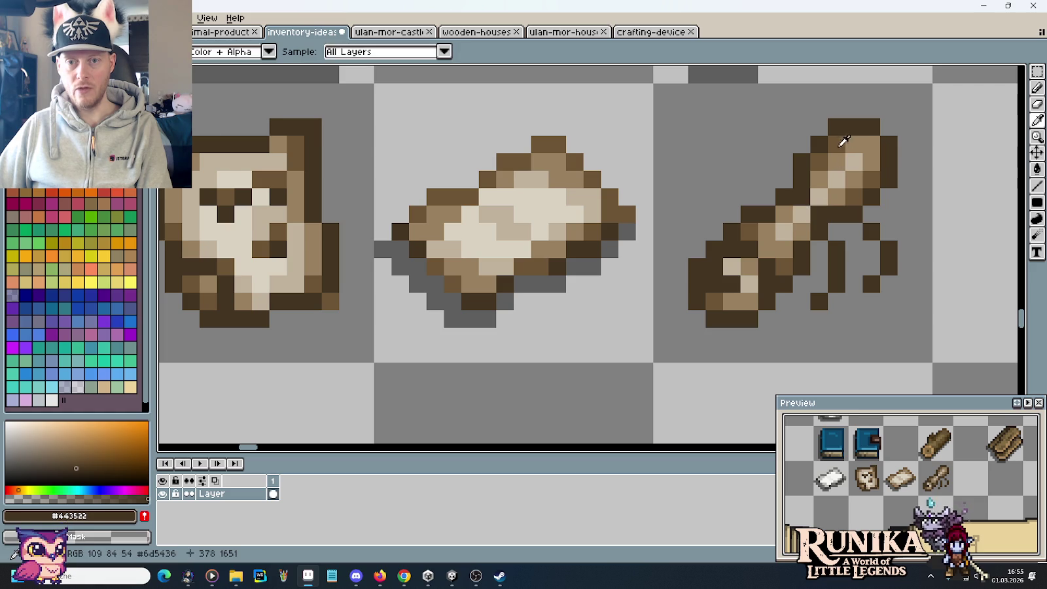
Repaint scroll pixels in mid-brown and add light tan and cream highlights near the top
{"action": "left_click", "coordinate": [788, 218], "text": "alt"}
{"action": "left_click", "coordinate": [793, 219]}
{"action": "left_click", "coordinate": [857, 315]}
{"action": "key", "text": "ctrl+z"}
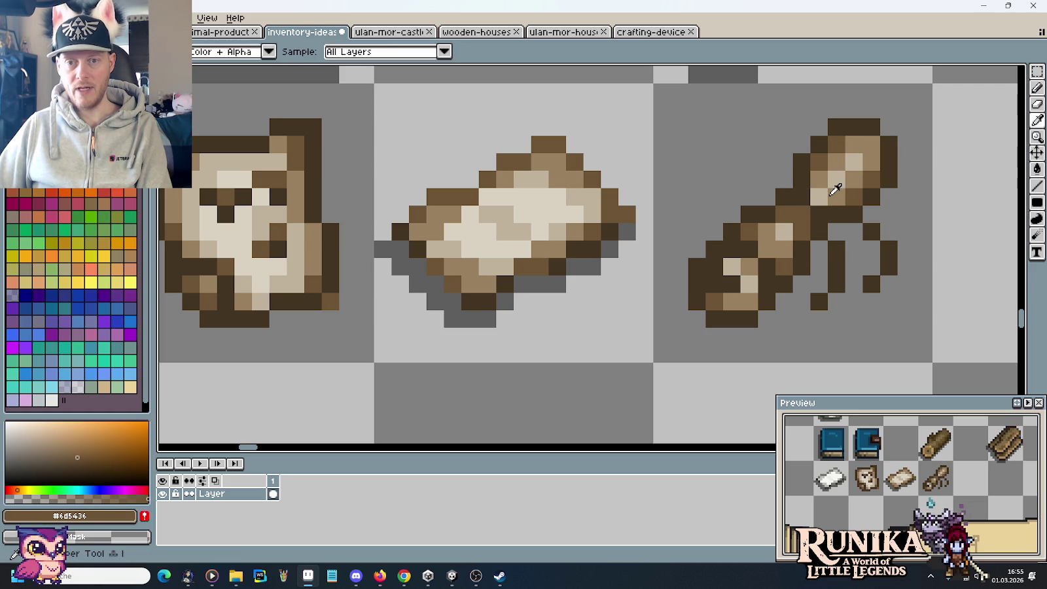
{"action": "left_click", "coordinate": [823, 196], "text": "alt"}
{"action": "left_click", "coordinate": [582, 234], "text": "alt"}
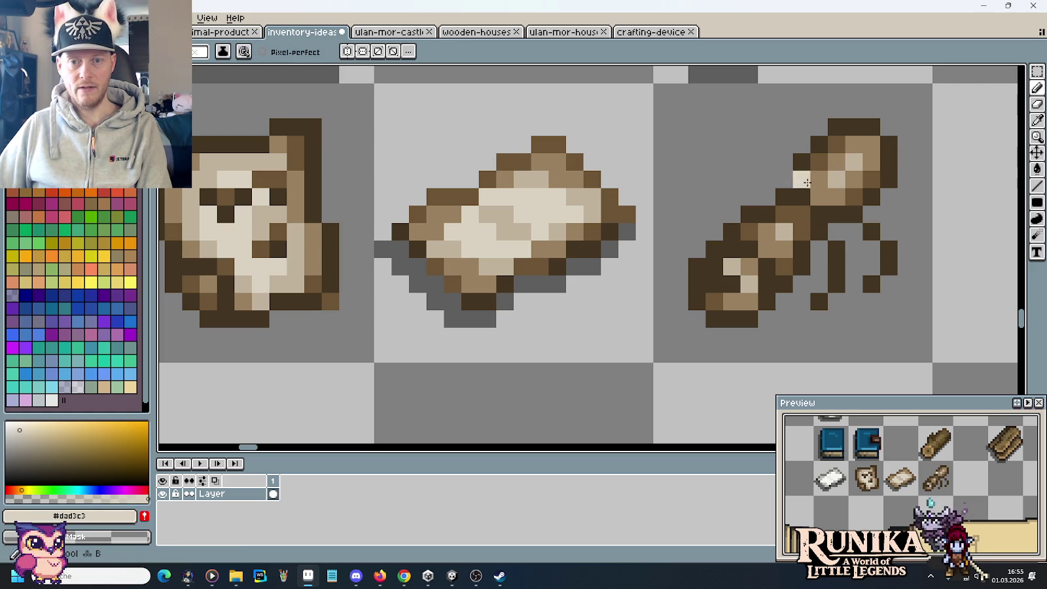
{"action": "left_click", "coordinate": [836, 178]}
{"action": "left_click", "coordinate": [906, 266]}
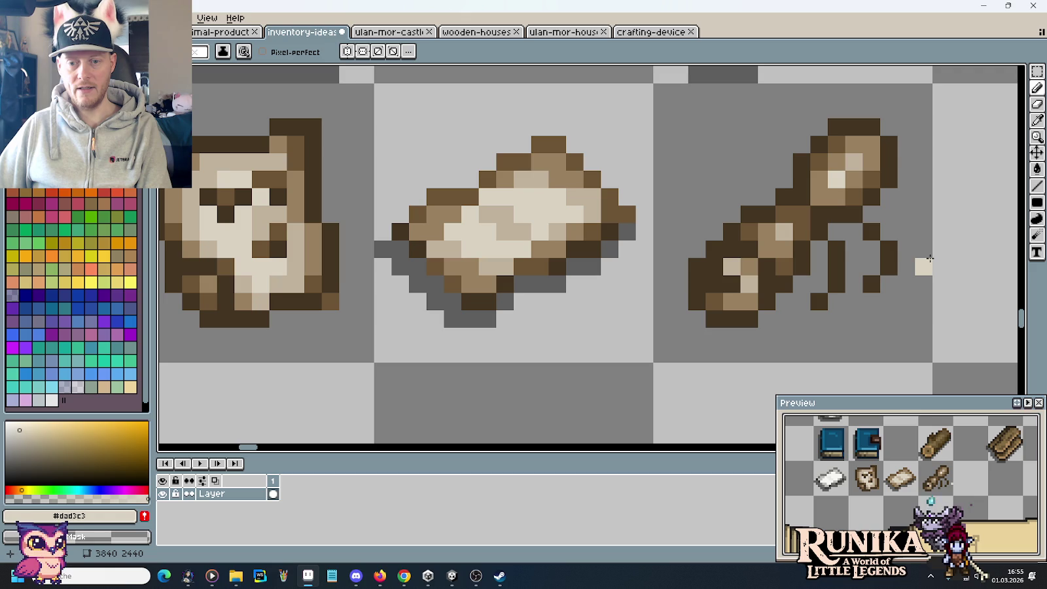
{"action": "scroll", "coordinate": [934, 243], "scroll_direction": "down", "scroll_amount": 3}
Zoom and pan around the inventory-ideas item sheet to review the icons
{"action": "scroll", "coordinate": [932, 246], "scroll_direction": "down", "scroll_amount": 1}
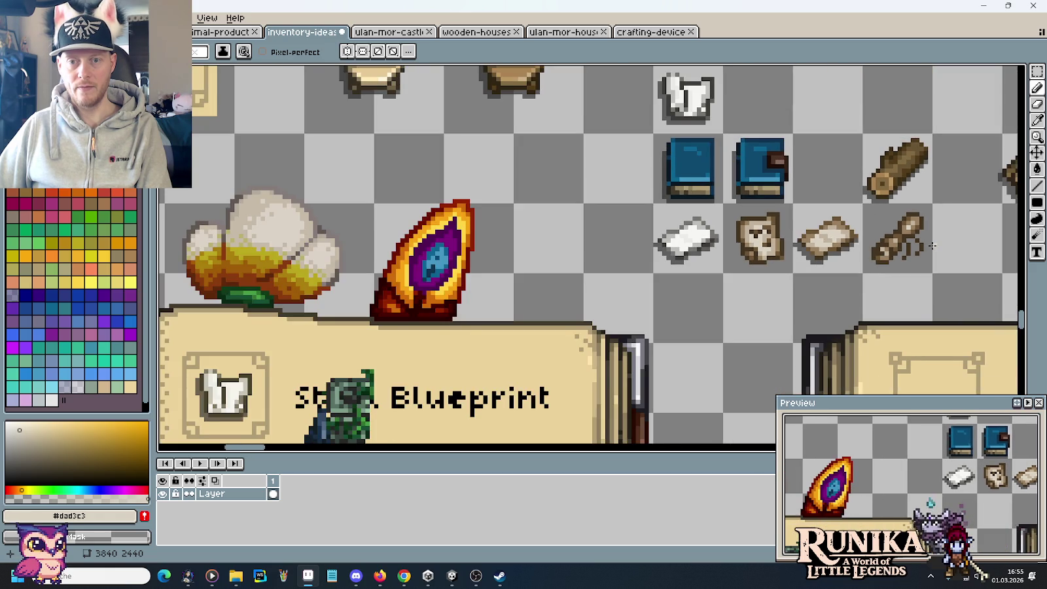
{"action": "scroll", "coordinate": [851, 245], "scroll_direction": "right", "scroll_amount": 3}
{"action": "scroll", "coordinate": [874, 257], "scroll_direction": "down", "scroll_amount": 1}
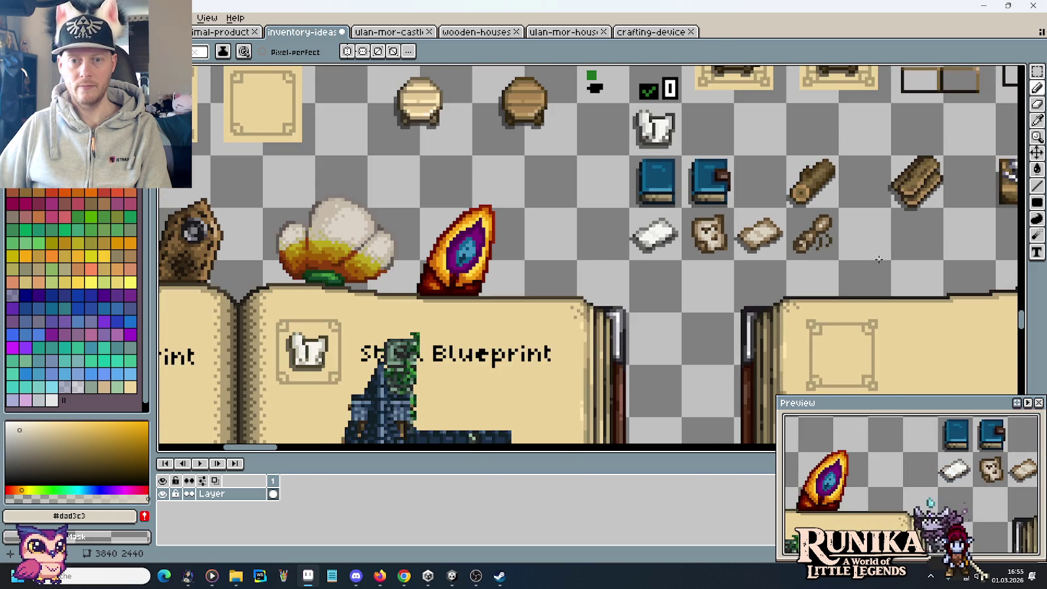
{"action": "scroll", "coordinate": [879, 260], "scroll_direction": "up", "scroll_amount": 2}
{"action": "scroll", "coordinate": [856, 257], "scroll_direction": "up", "scroll_amount": 1}
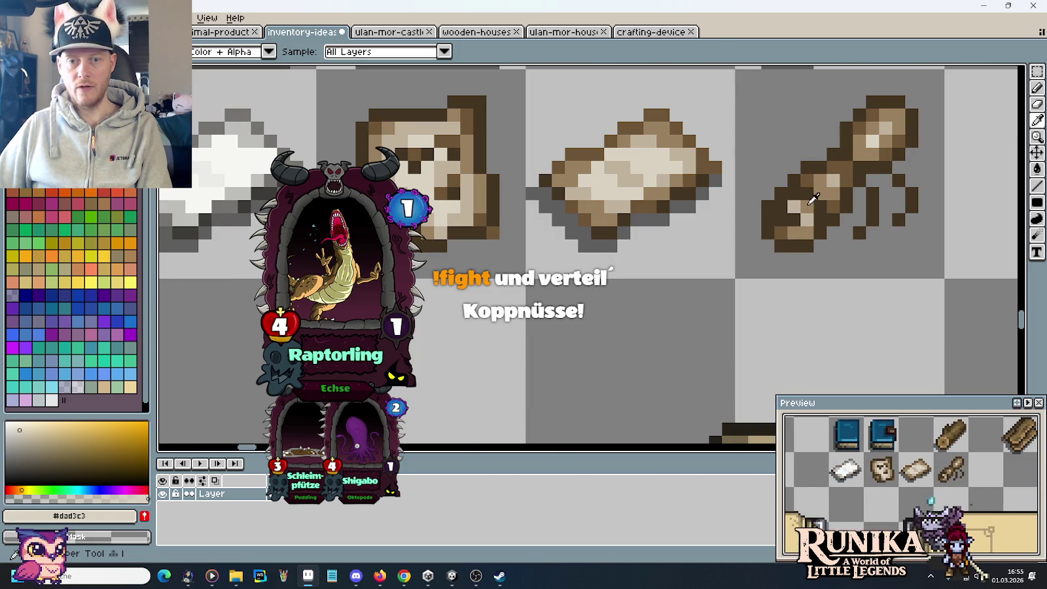
{"action": "left_click", "coordinate": [787, 212], "text": "alt"}
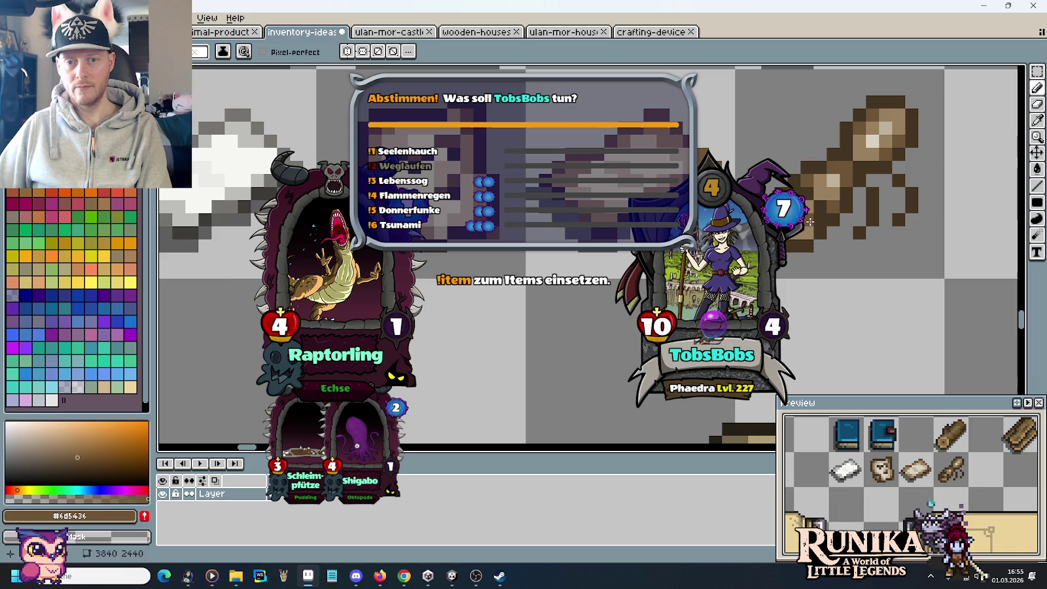
{"action": "scroll", "coordinate": [898, 258], "scroll_direction": "down", "scroll_amount": 2}
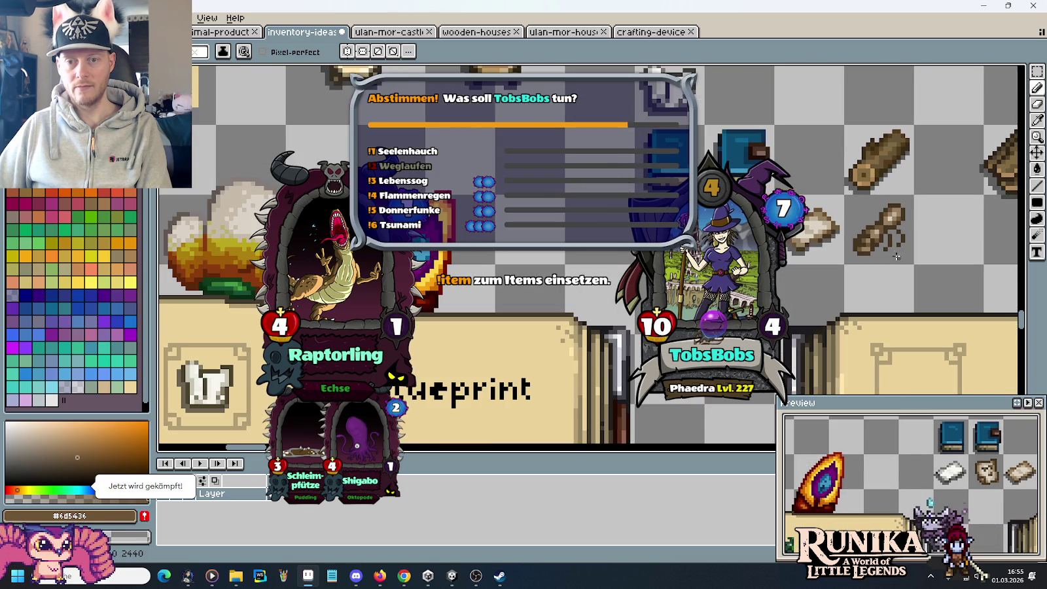
{"action": "scroll", "coordinate": [897, 257], "scroll_direction": "up", "scroll_amount": 2}
{"action": "scroll", "coordinate": [895, 255], "scroll_direction": "down", "scroll_amount": 2}
{"action": "scroll", "coordinate": [889, 258], "scroll_direction": "down", "scroll_amount": 2}
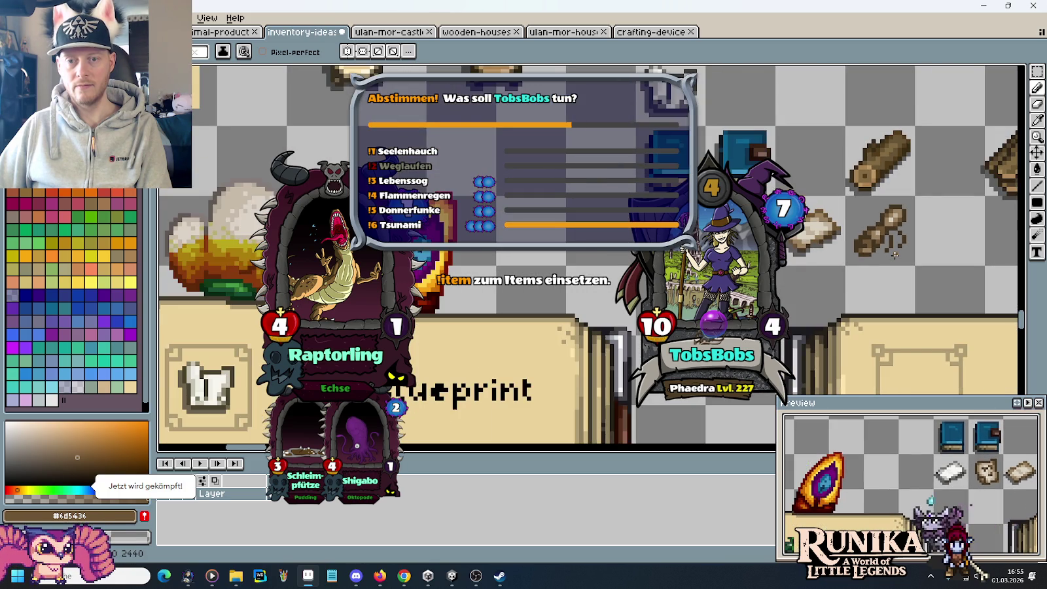
{"action": "scroll", "coordinate": [863, 268], "scroll_direction": "up", "scroll_amount": 1}
{"action": "scroll", "coordinate": [831, 278], "scroll_direction": "up", "scroll_amount": 1}
{"action": "scroll", "coordinate": [801, 294], "scroll_direction": "down", "scroll_amount": 1}
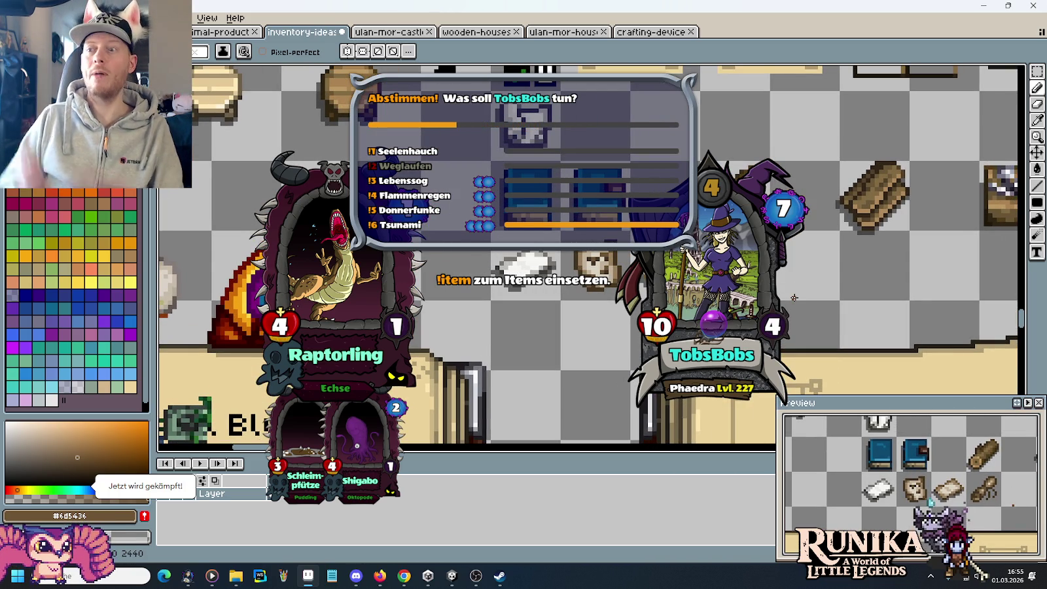
{"action": "mouse_move", "coordinate": [799, 314]}
{"action": "left_mouse_down"}
{"action": "mouse_move", "coordinate": [632, 375]}
{"action": "mouse_move", "coordinate": [557, 361]}
{"action": "left_mouse_up"}
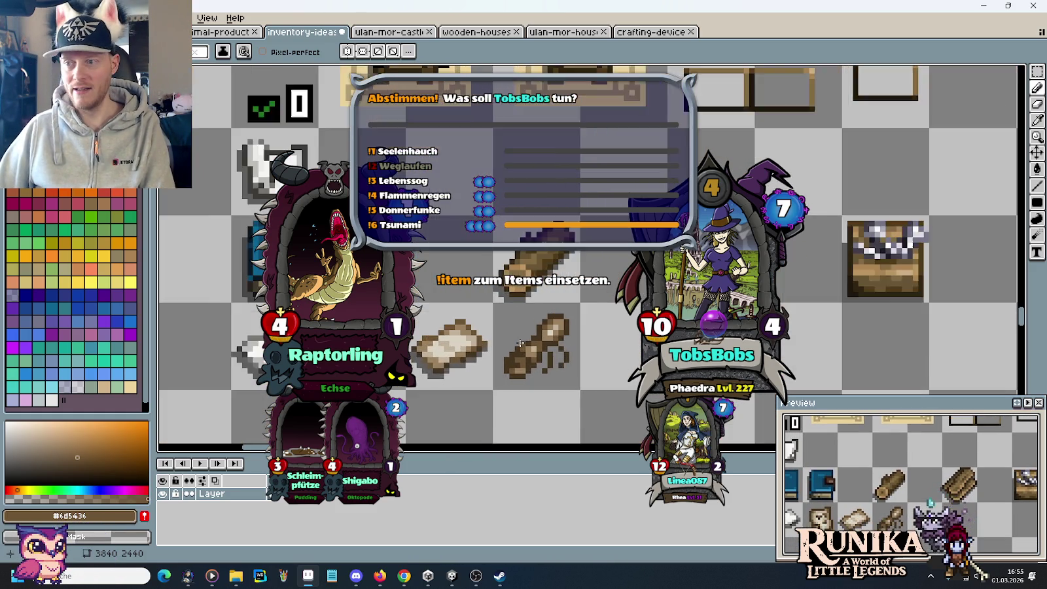
{"action": "scroll", "coordinate": [505, 371], "scroll_direction": "up", "scroll_amount": 2}
{"action": "key", "text": "i"}
{"action": "key", "text": "b"}
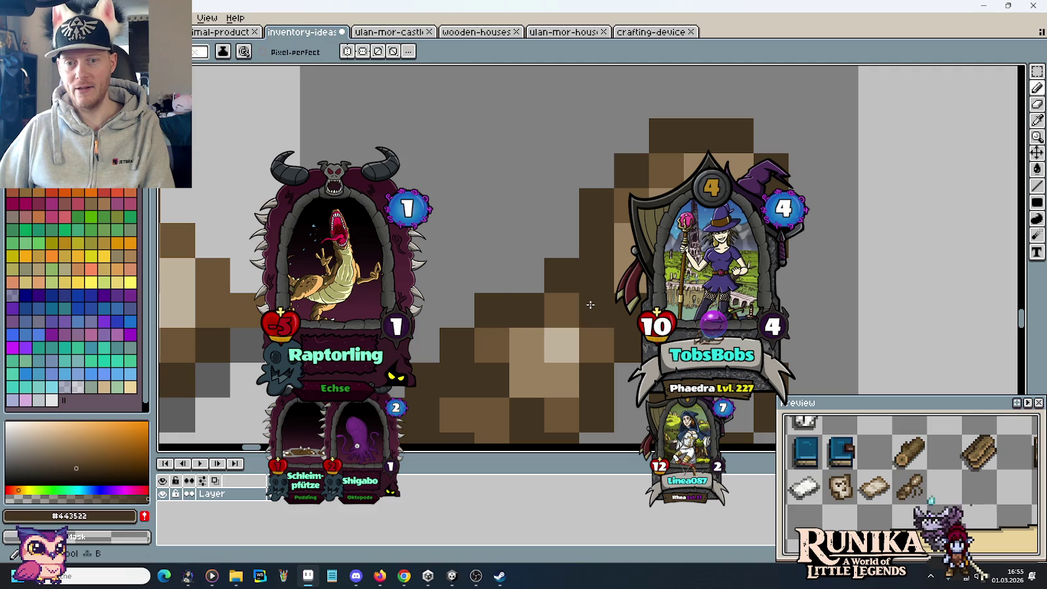
{"action": "scroll", "coordinate": [590, 305], "scroll_direction": "down", "scroll_amount": 2}
{"action": "scroll", "coordinate": [589, 306], "scroll_direction": "down", "scroll_amount": 2}
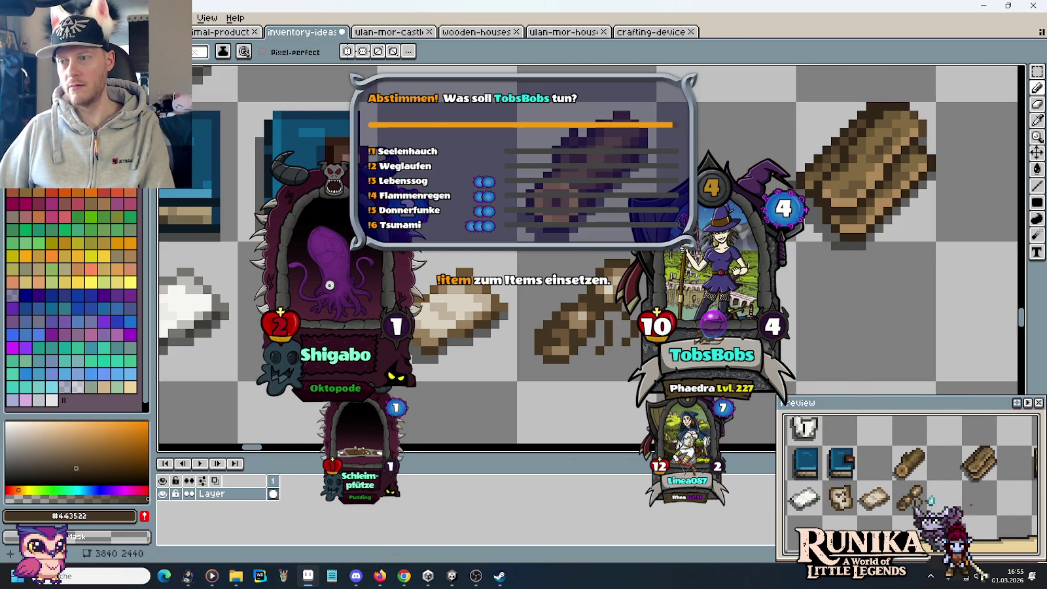
{"action": "scroll", "coordinate": [584, 347], "scroll_direction": "down", "scroll_amount": 1}
{"action": "scroll", "coordinate": [584, 347], "scroll_direction": "down", "scroll_amount": 1}
{"action": "scroll", "coordinate": [584, 347], "scroll_direction": "down", "scroll_amount": 1}
{"action": "scroll", "coordinate": [584, 346], "scroll_direction": "down", "scroll_amount": 1}
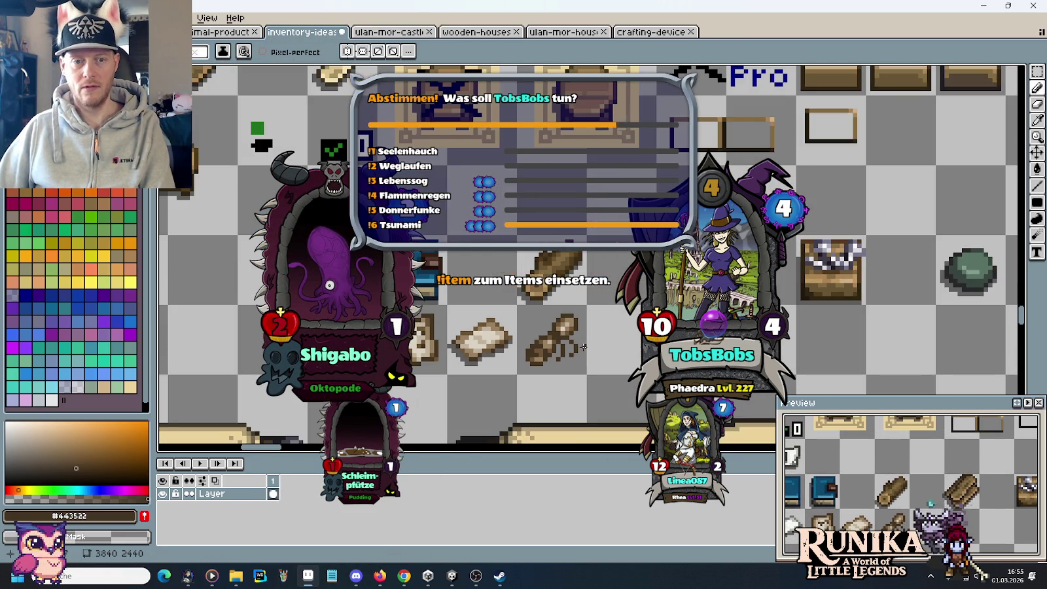
{"action": "scroll", "coordinate": [585, 347], "scroll_direction": "down", "scroll_amount": 1}
{"action": "scroll", "coordinate": [582, 347], "scroll_direction": "down", "scroll_amount": 1}
{"action": "scroll", "coordinate": [579, 346], "scroll_direction": "down", "scroll_amount": 1}
{"action": "scroll", "coordinate": [576, 346], "scroll_direction": "down", "scroll_amount": 2}
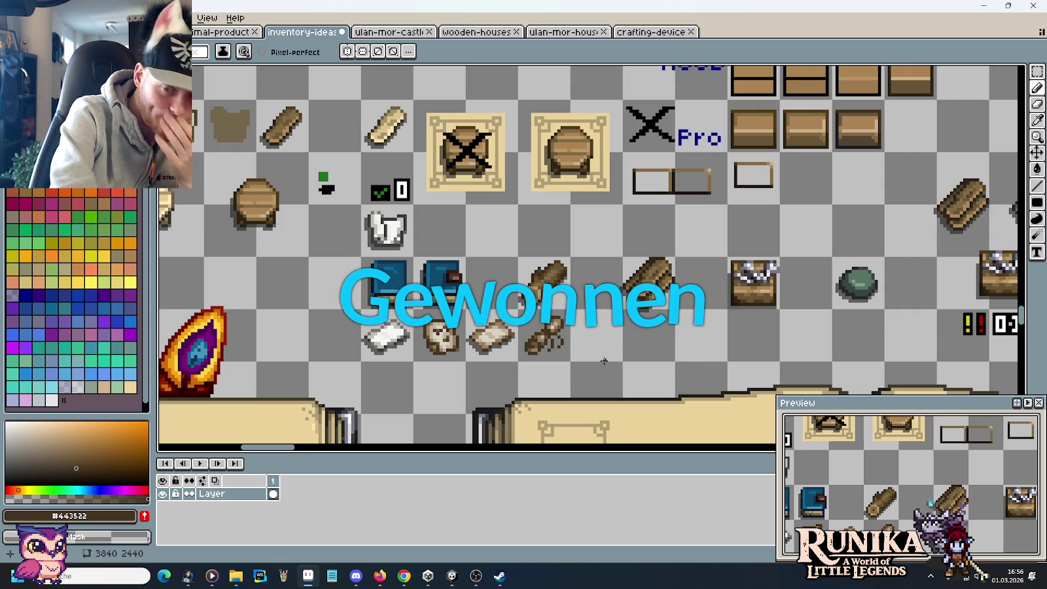
Cycle through the open sprites to crafting-device, then bring up Chrome's image results
{"action": "key", "text": "m"}
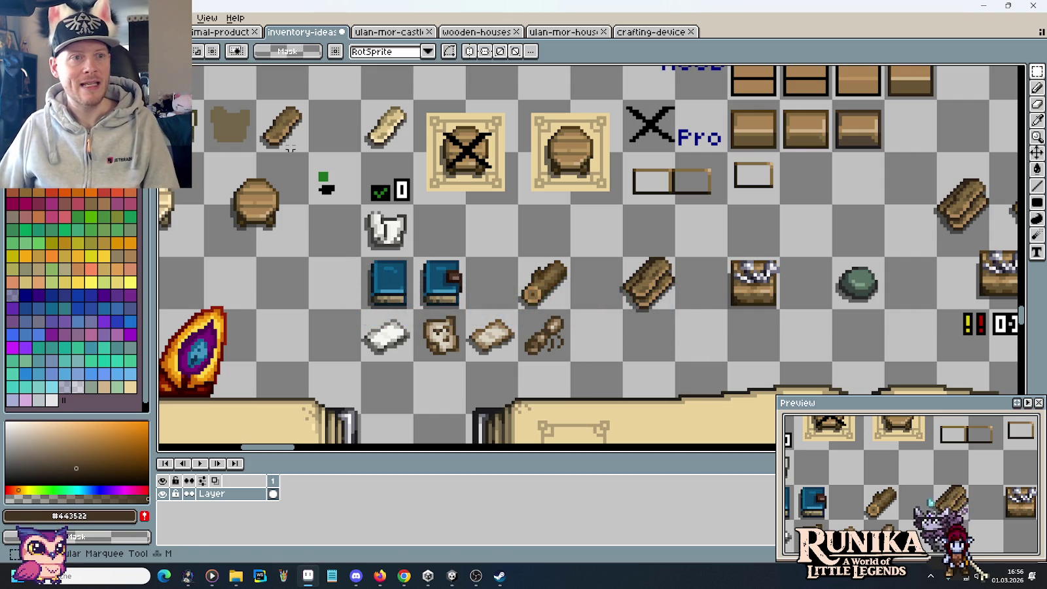
{"action": "key", "text": "ctrl+shift+Tab"}
{"action": "key", "text": "ctrl+shift+Tab"}
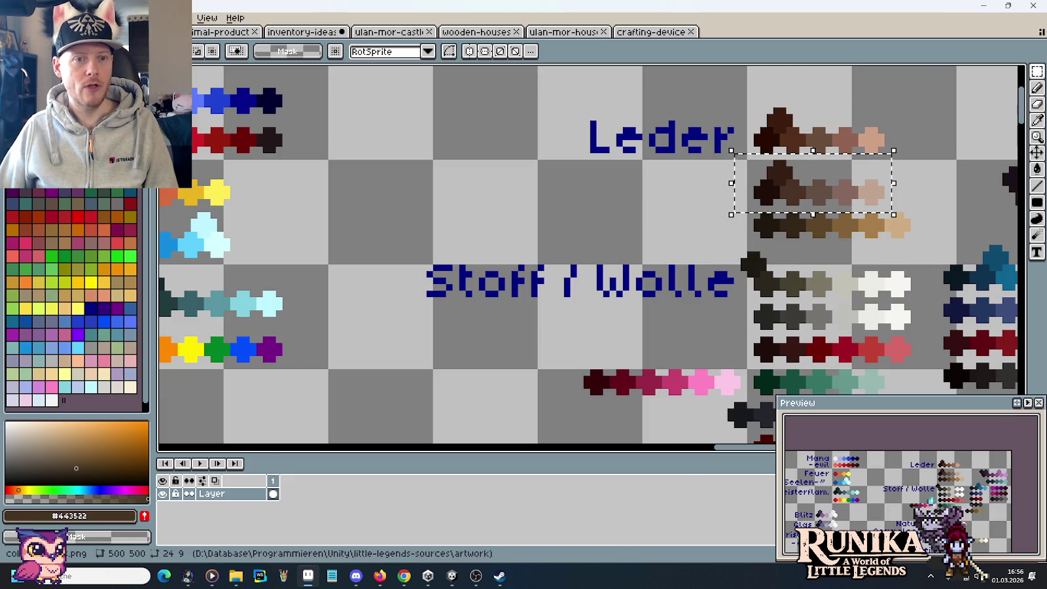
{"action": "left_click", "coordinate": [628, 32]}
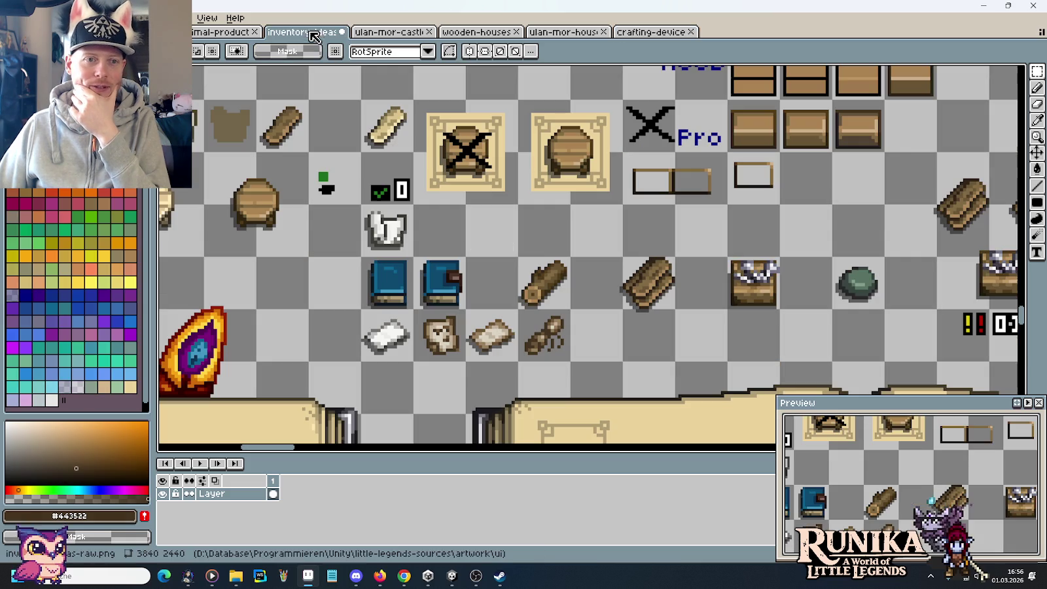
{"action": "left_click", "coordinate": [405, 576]}
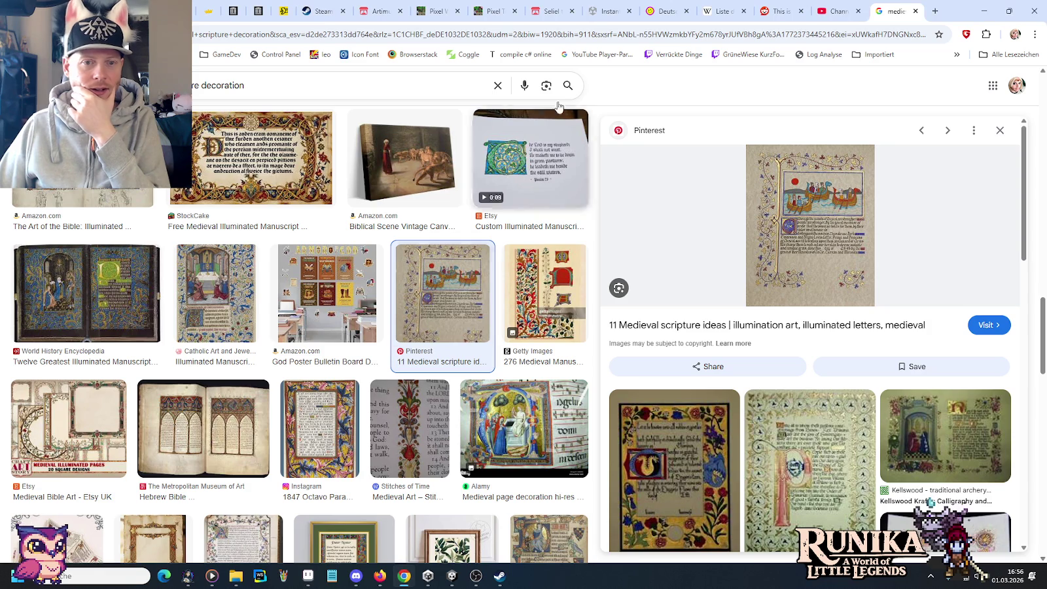
Search Google in a new tab for 'stardew valley notiz' to find Stardew Valley notes items
{"action": "left_click", "coordinate": [935, 12]}
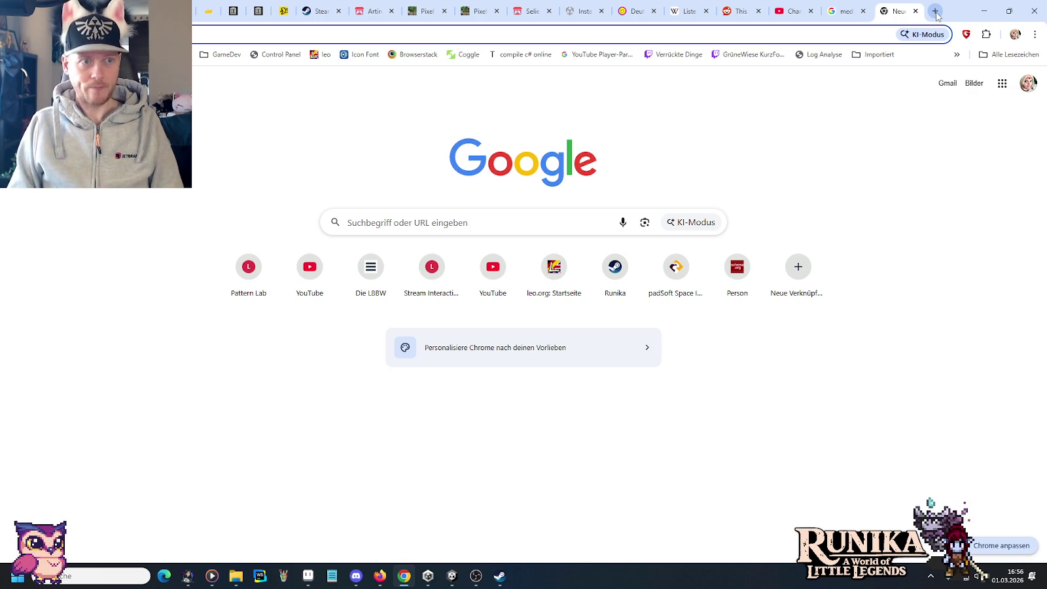
{"action": "type", "text": "stardew valley"}
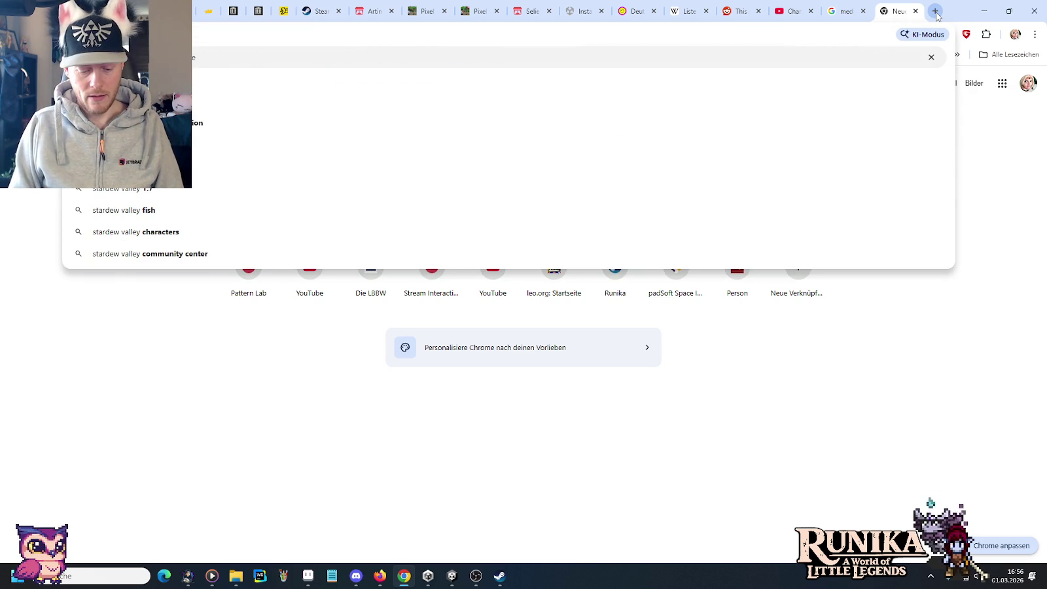
{"action": "type", "text": " notiz"}
{"action": "key", "text": "Return"}
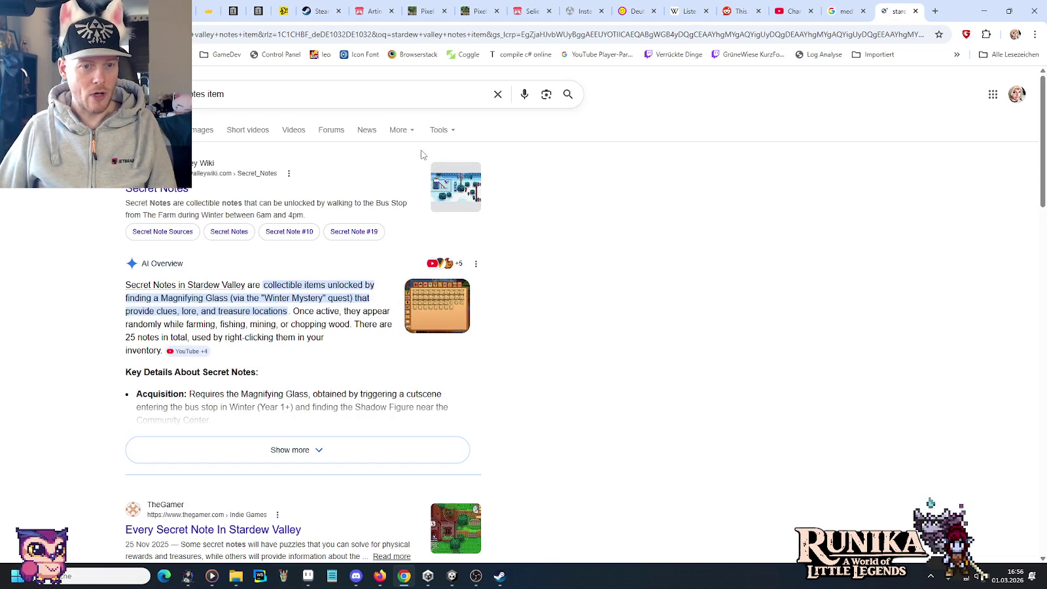
Switch to image results and preview the ScalaCube and TheGamer secret notes images
{"action": "left_click", "coordinate": [202, 131]}
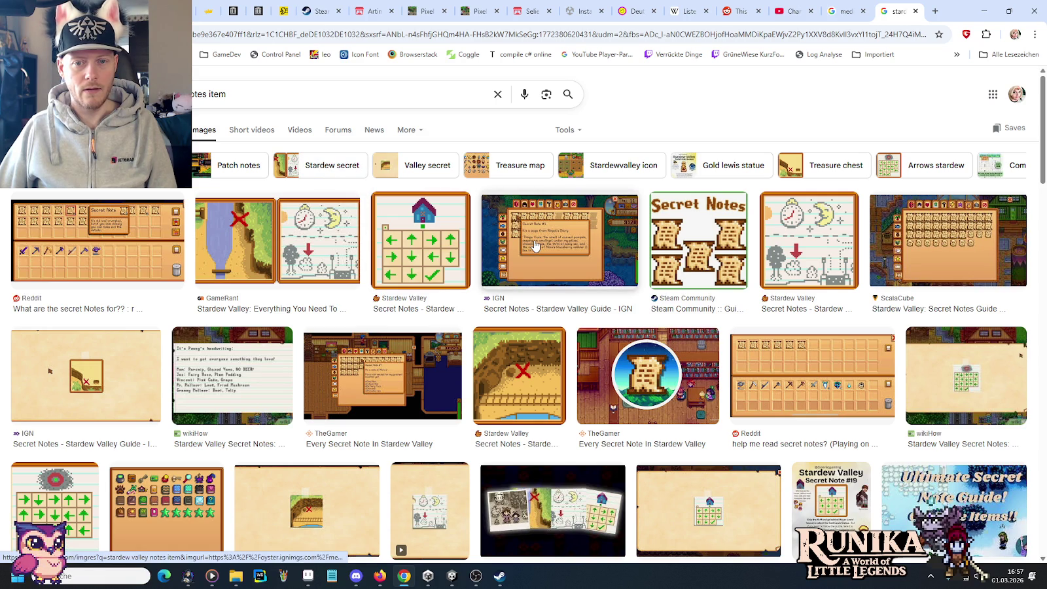
{"action": "left_click", "coordinate": [977, 223]}
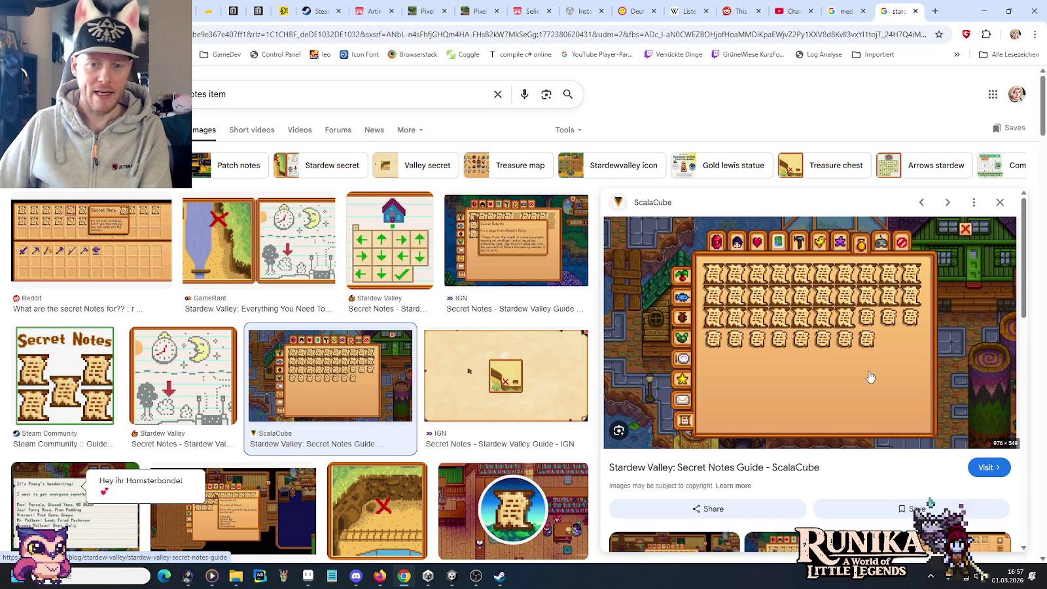
{"action": "left_click", "coordinate": [234, 499]}
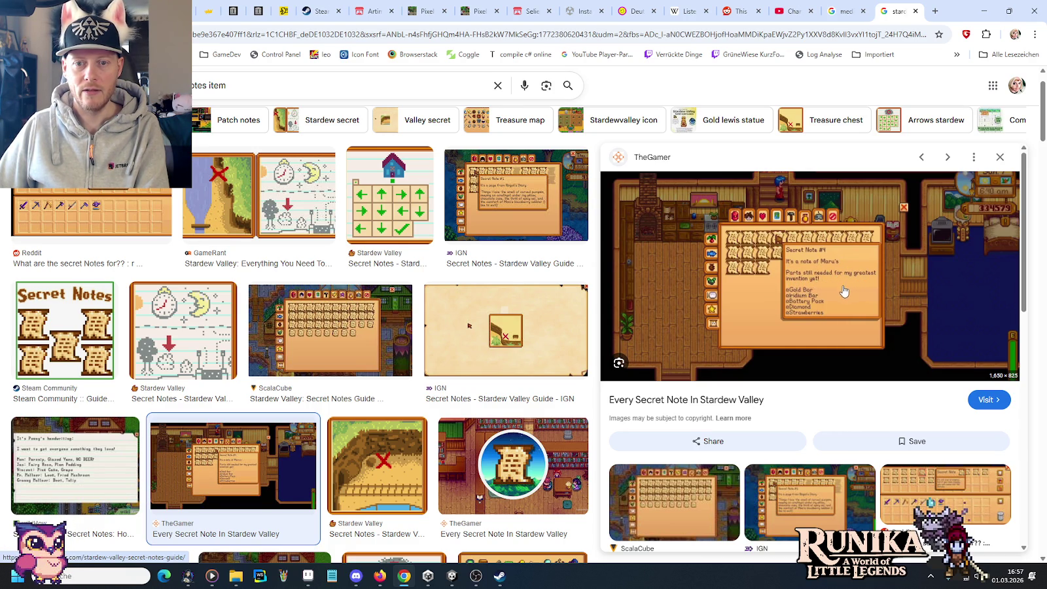
Preview the Stardew Valley Wiki Special Items & Powers icon sheet, then return to Aseprite
{"action": "scroll", "coordinate": [831, 293], "scroll_direction": "down", "scroll_amount": 3}
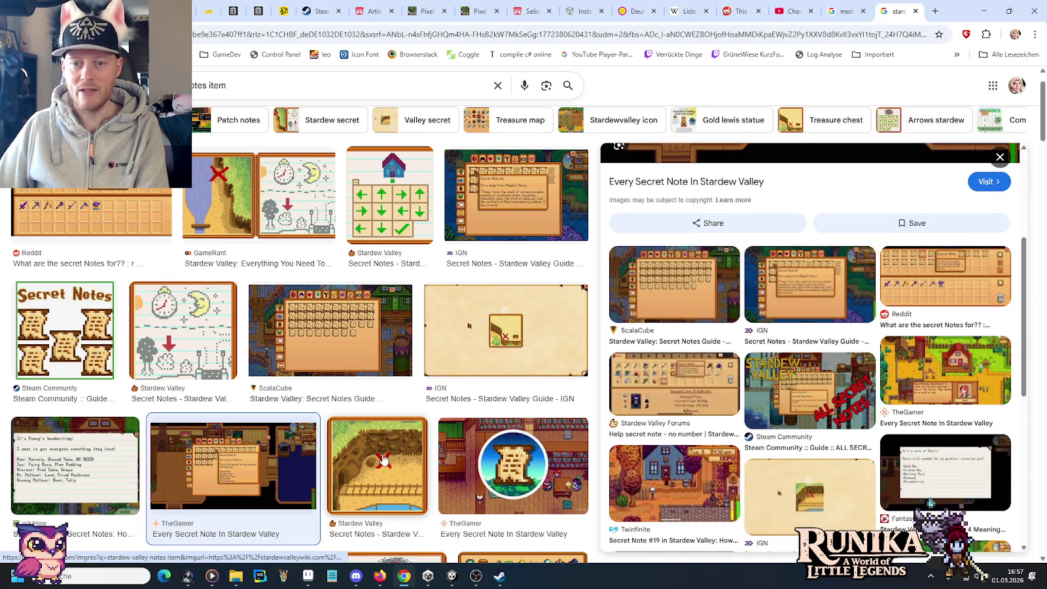
{"action": "scroll", "coordinate": [383, 460], "scroll_direction": "down", "scroll_amount": 3}
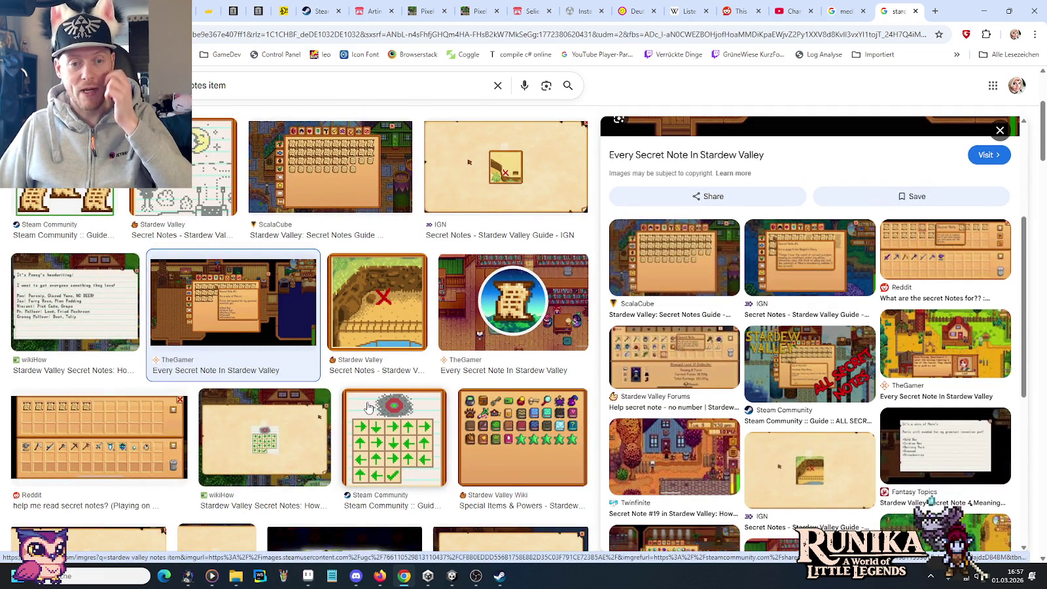
{"action": "left_click", "coordinate": [522, 424]}
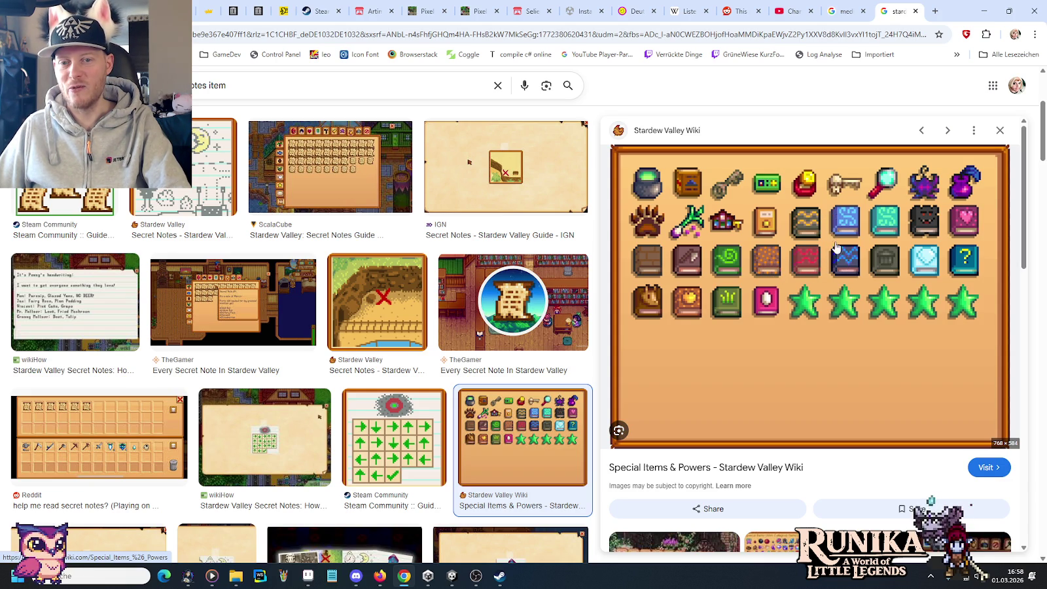
{"action": "left_click", "coordinate": [308, 576]}
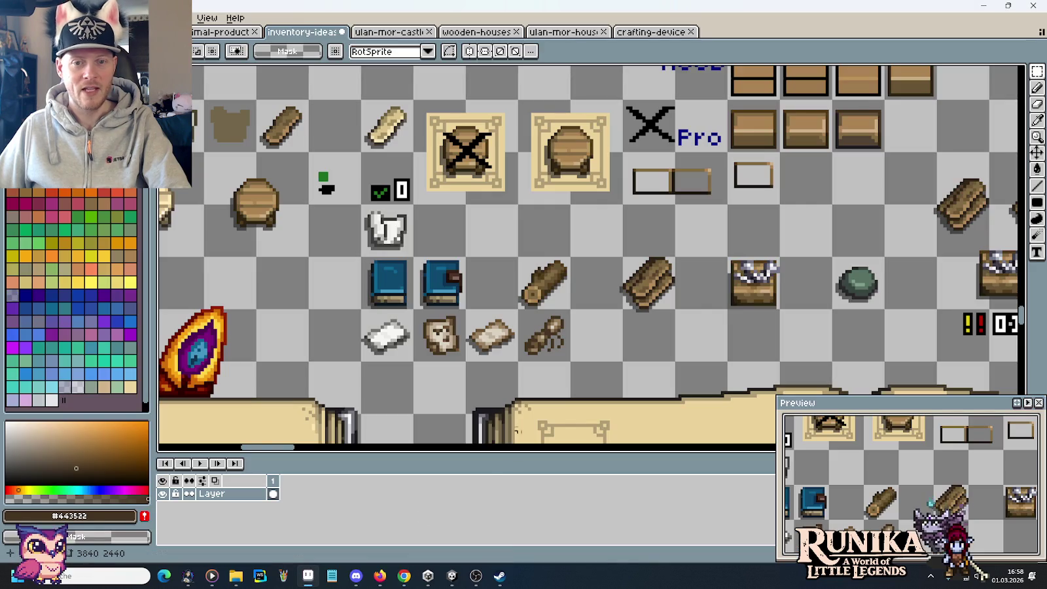
Zoom in on the two blue book sprites, then switch back to Chrome's Stardew Valley image results
{"action": "scroll", "coordinate": [452, 304], "scroll_direction": "up", "scroll_amount": 1}
{"action": "scroll", "coordinate": [501, 295], "scroll_direction": "up", "scroll_amount": 2}
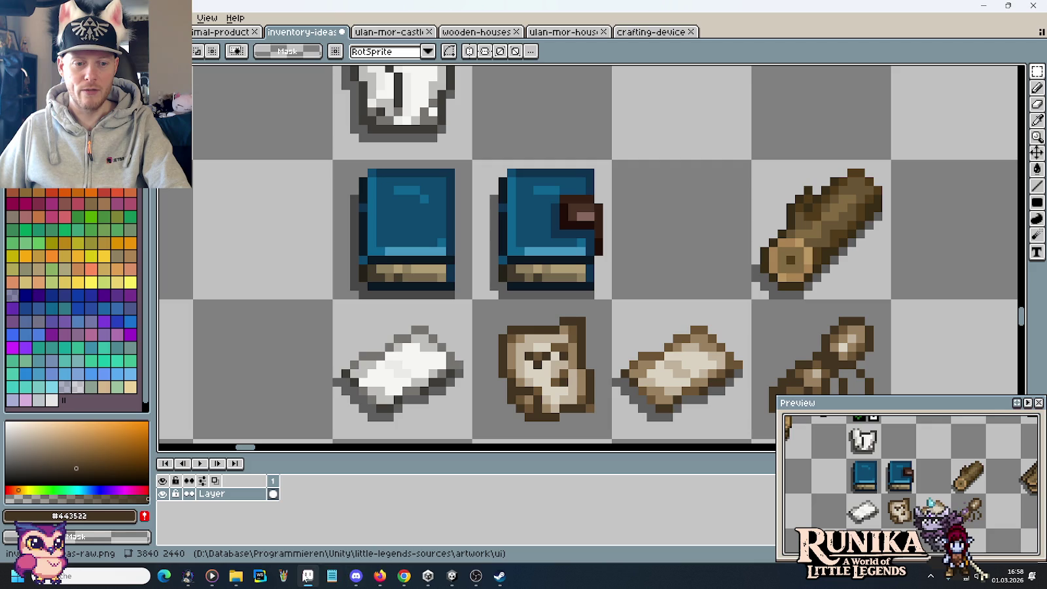
{"action": "mouse_move", "coordinate": [403, 575]}
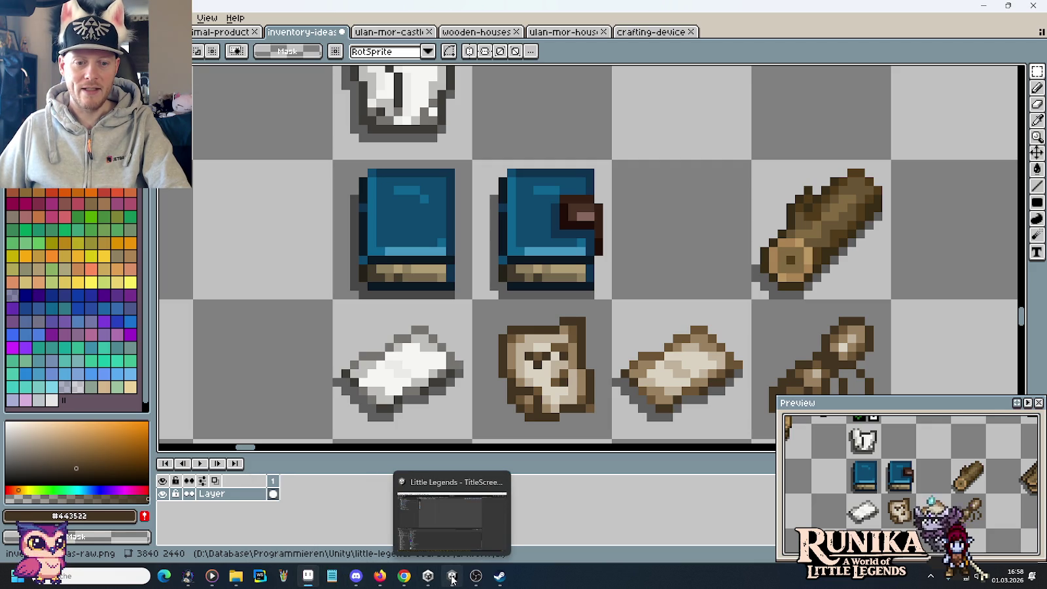
{"action": "left_click", "coordinate": [404, 576]}
{"action": "scroll", "coordinate": [554, 370], "scroll_direction": "down", "scroll_amount": 3}
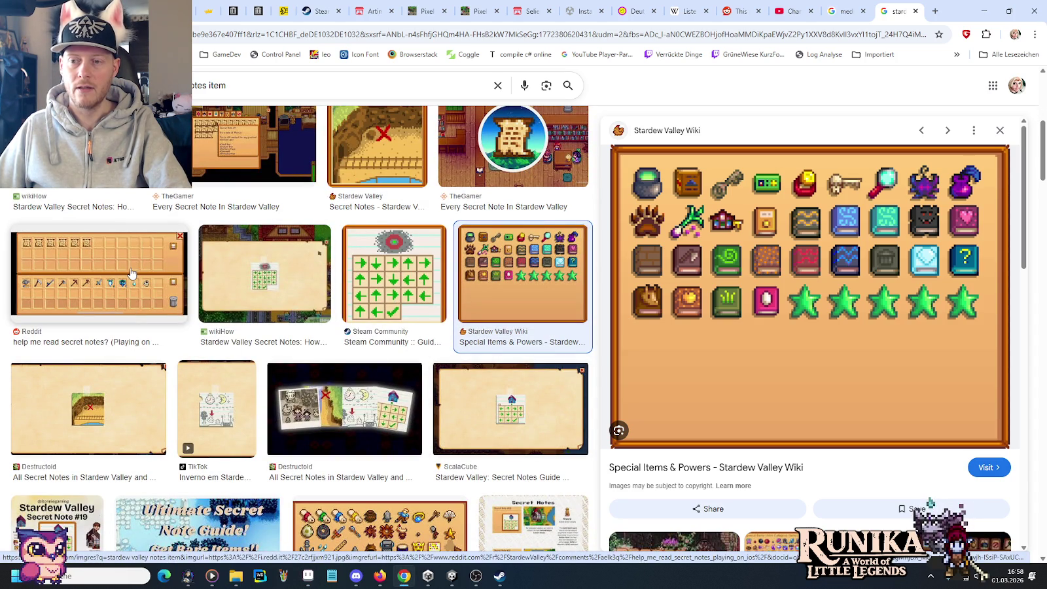
Preview a Reddit Stardew items image, then replace the query with 'lost books' and search
{"action": "scroll", "coordinate": [392, 294], "scroll_direction": "down", "scroll_amount": 4}
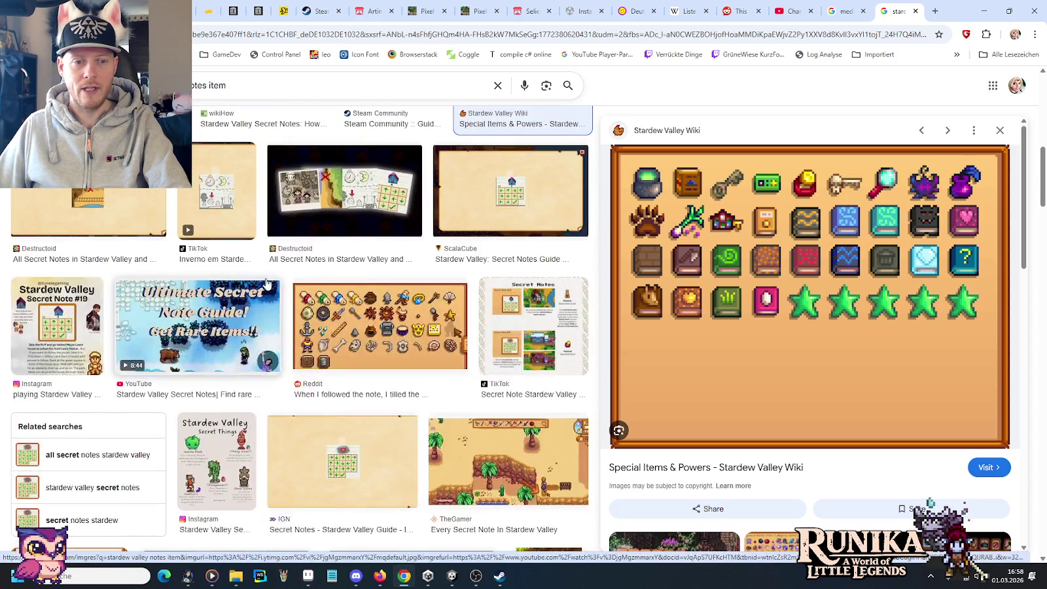
{"action": "left_click", "coordinate": [394, 307]}
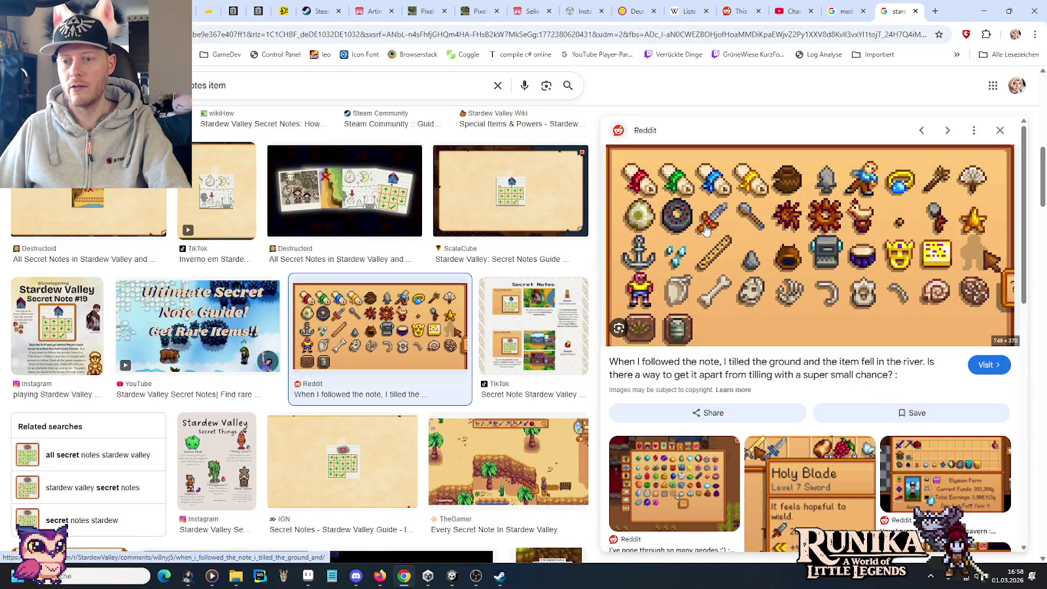
{"action": "double_click", "coordinate": [199, 85]}
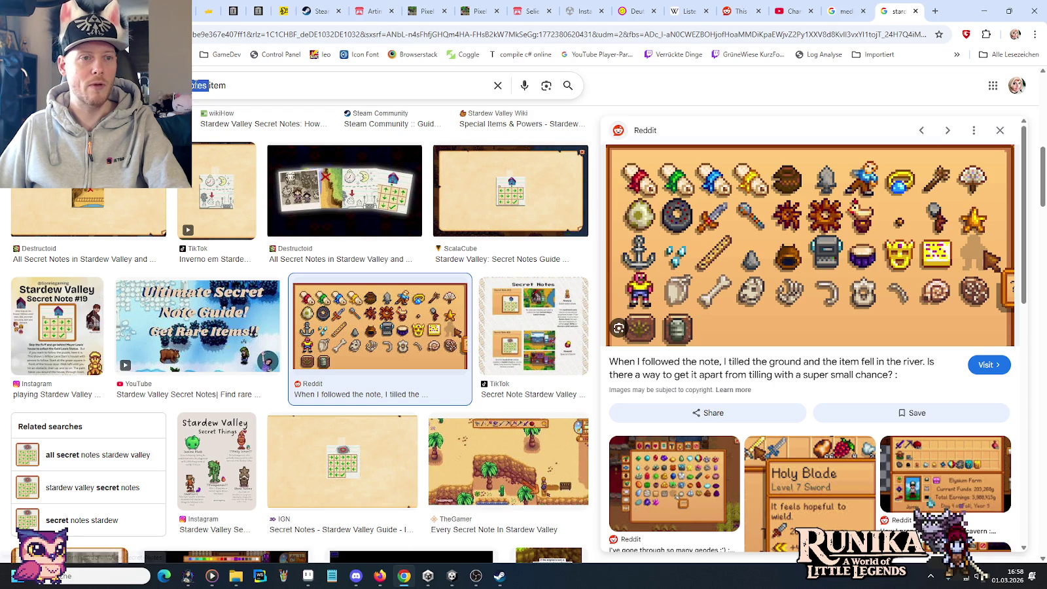
{"action": "key", "text": "ctrl+a"}
{"action": "key", "text": "BackSpace"}
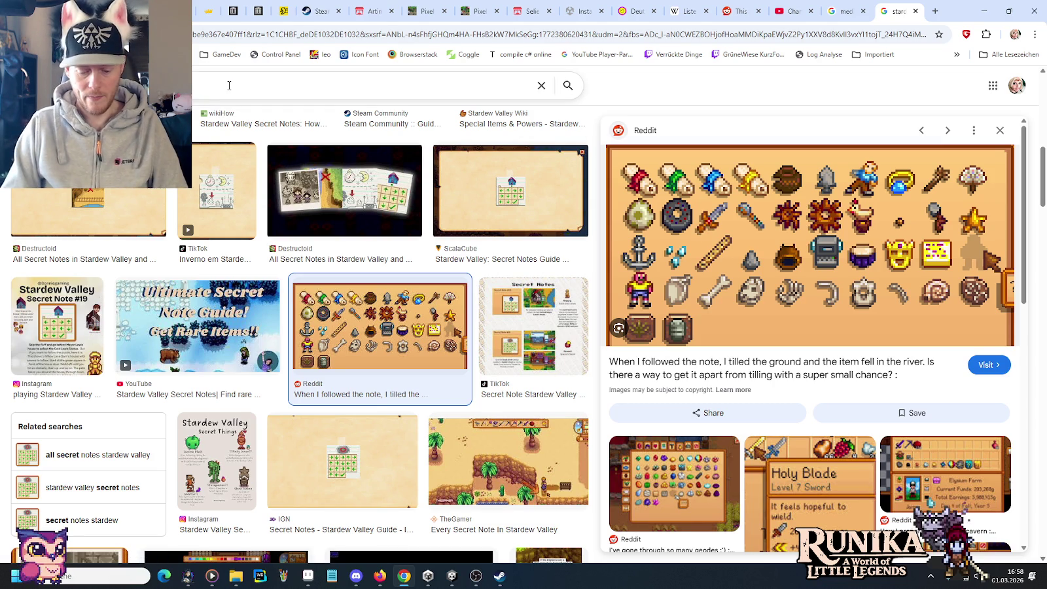
{"action": "type", "text": "lost books"}
{"action": "key", "text": "Return"}
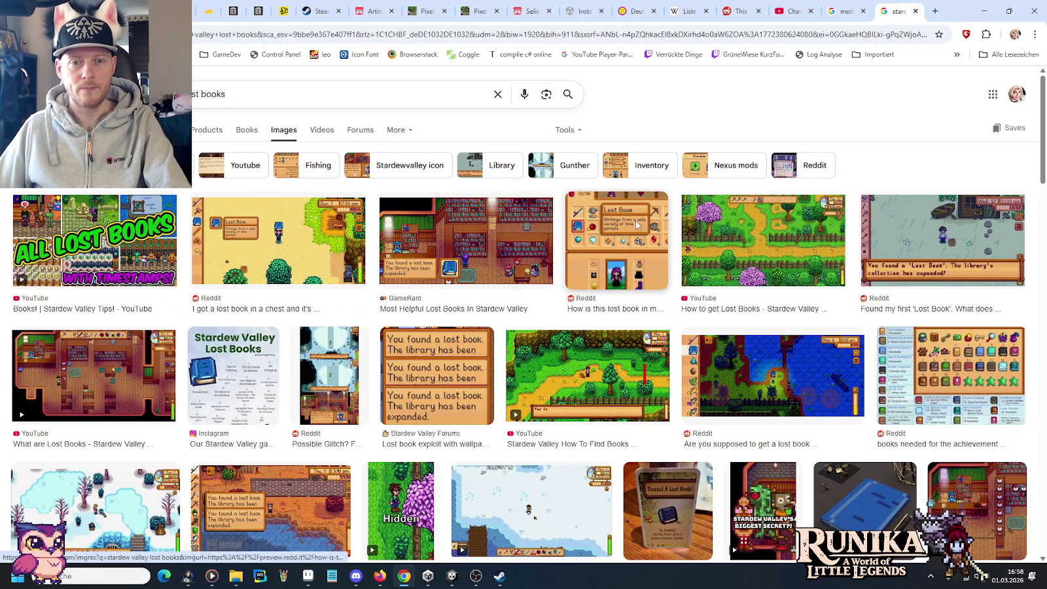
Preview several Reddit lost book inventory and chest images, then return to Aseprite
{"action": "left_click", "coordinate": [636, 225]}
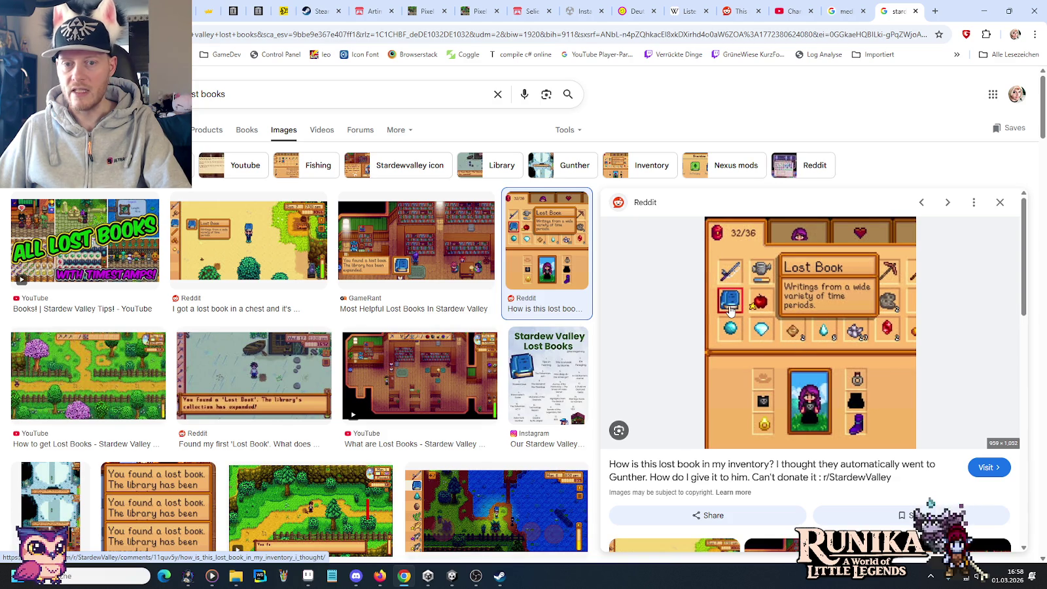
{"action": "left_click", "coordinate": [245, 233]}
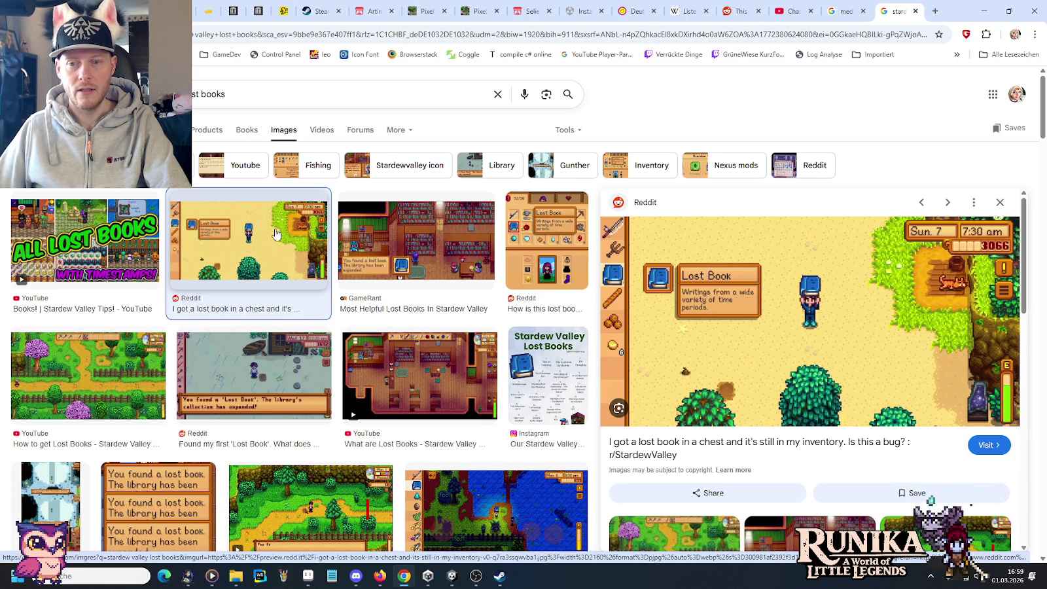
{"action": "scroll", "coordinate": [276, 234], "scroll_direction": "down", "scroll_amount": 2}
{"action": "scroll", "coordinate": [419, 422], "scroll_direction": "down", "scroll_amount": 1}
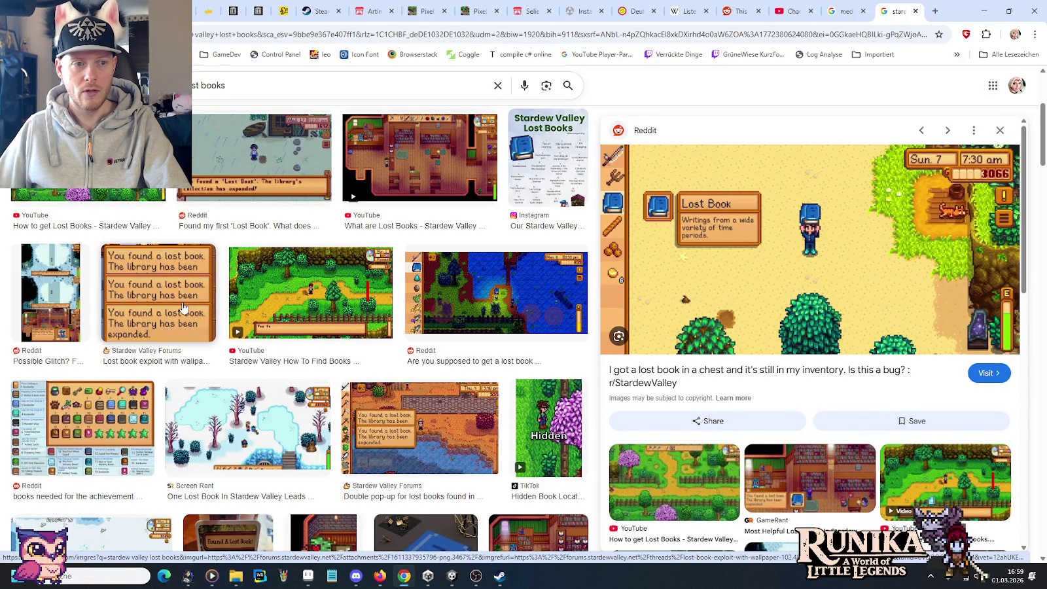
{"action": "scroll", "coordinate": [183, 308], "scroll_direction": "down", "scroll_amount": 2}
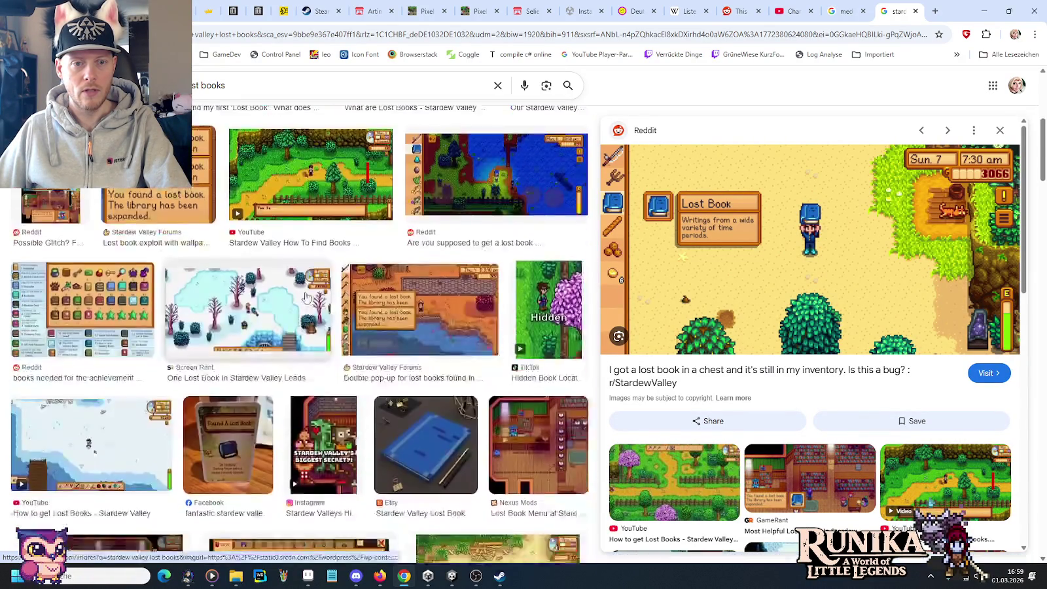
{"action": "scroll", "coordinate": [298, 301], "scroll_direction": "down", "scroll_amount": 2}
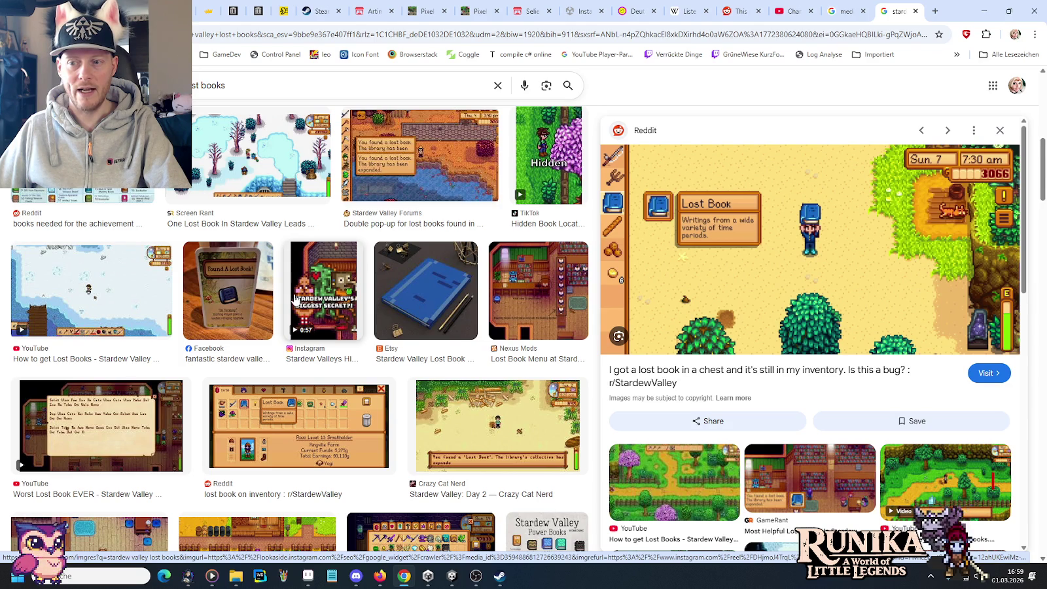
{"action": "scroll", "coordinate": [294, 301], "scroll_direction": "down", "scroll_amount": 2}
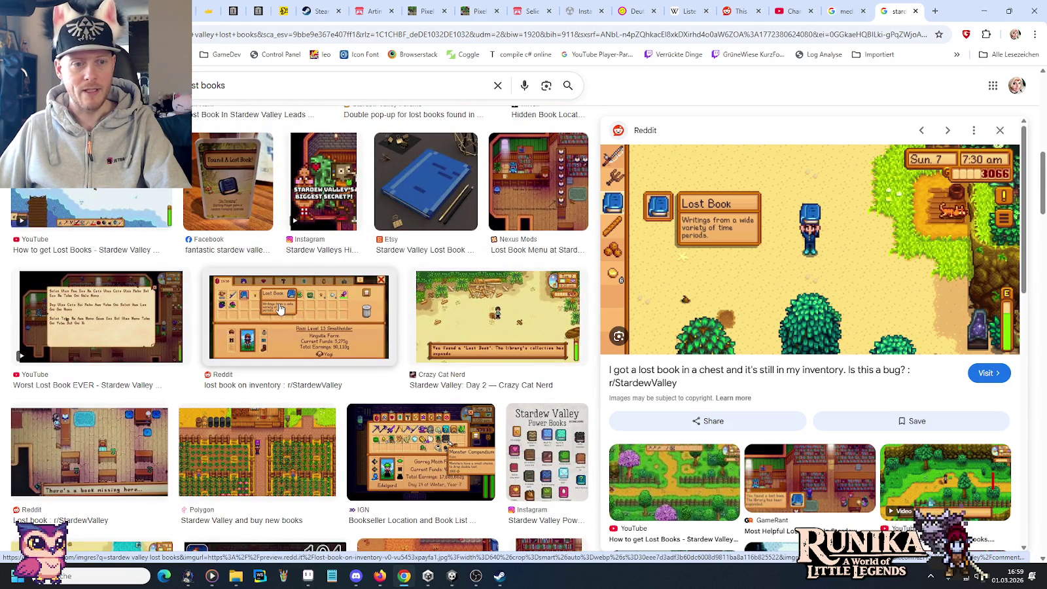
{"action": "left_click", "coordinate": [280, 309]}
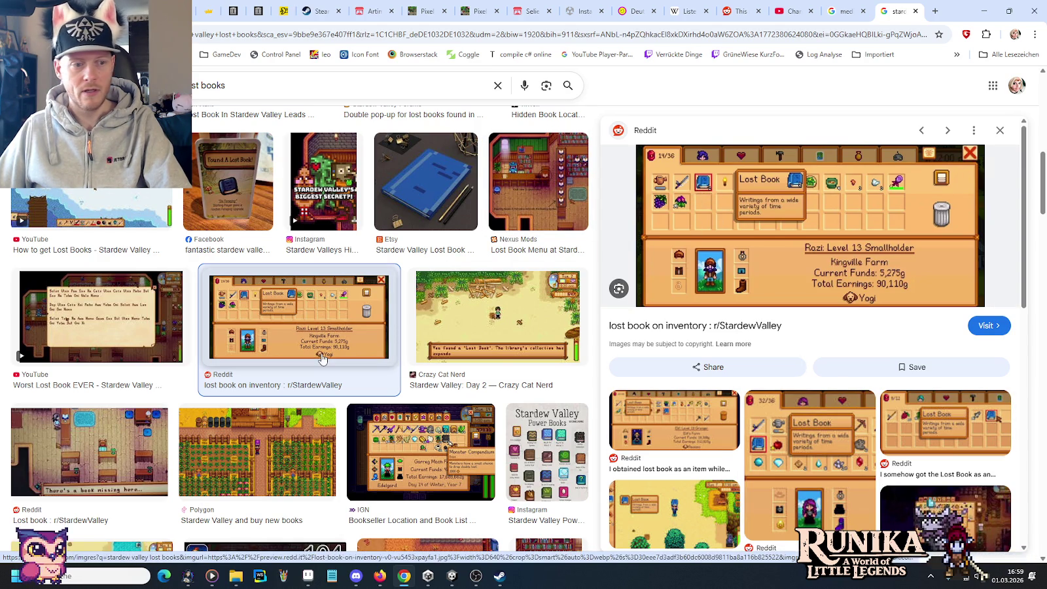
{"action": "left_click", "coordinate": [308, 576]}
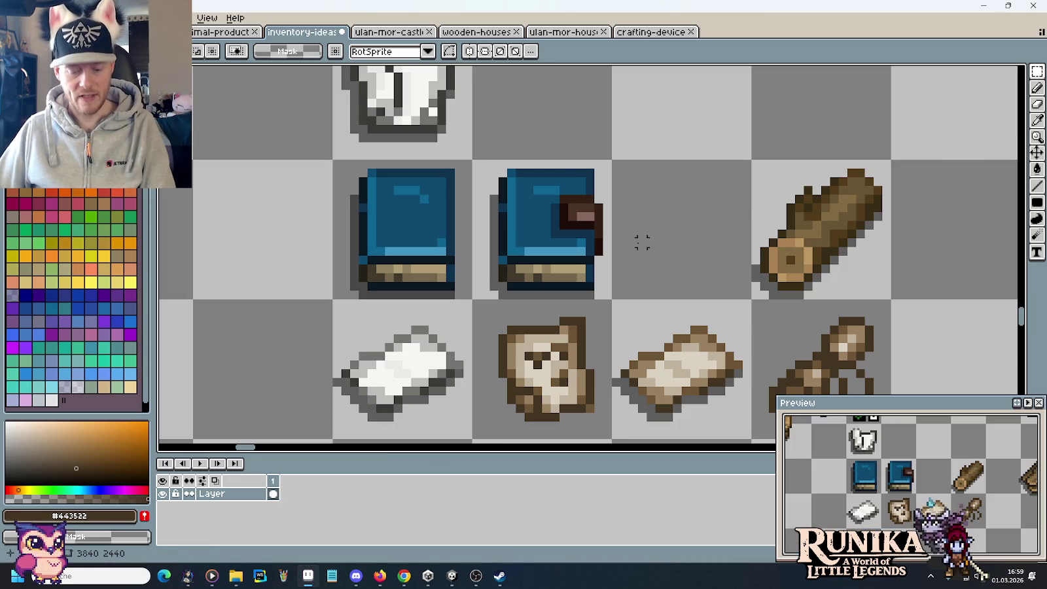
Pick the blue book's dark outline #0a1823, then navigate Chrome back to the secret notes image grid
{"action": "key", "text": "b"}
{"action": "left_click", "coordinate": [500, 204], "text": "alt"}
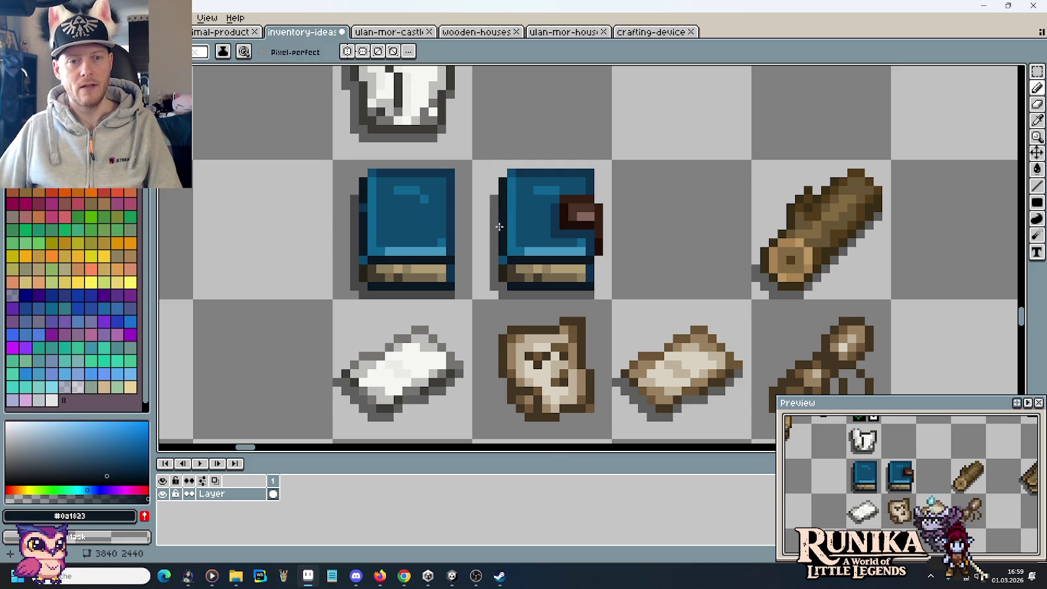
{"action": "key", "text": "alt+Tab"}
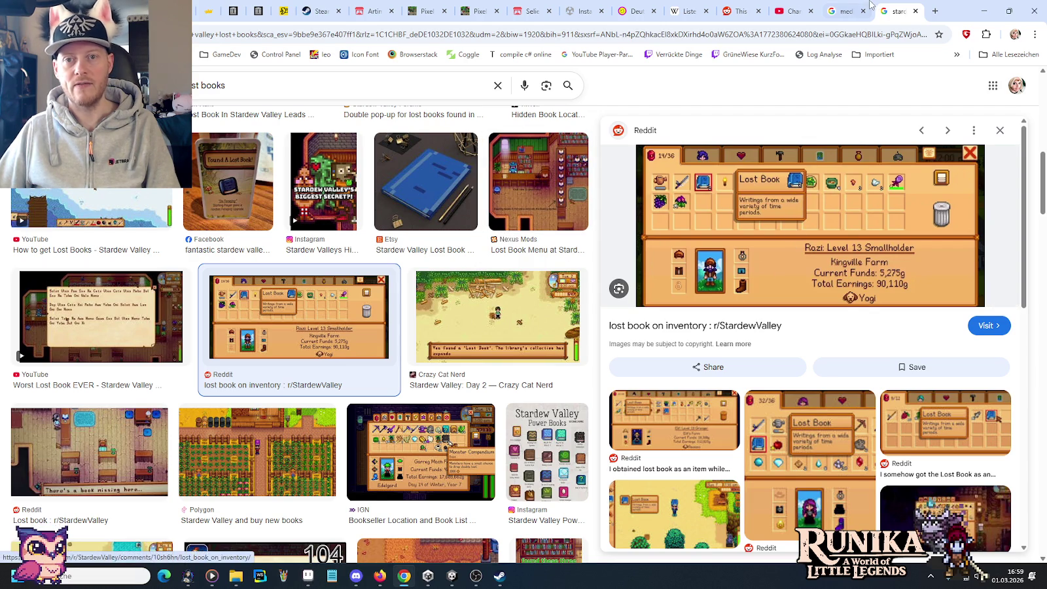
{"action": "key", "text": "Escape"}
{"action": "key", "text": "alt+Left"}
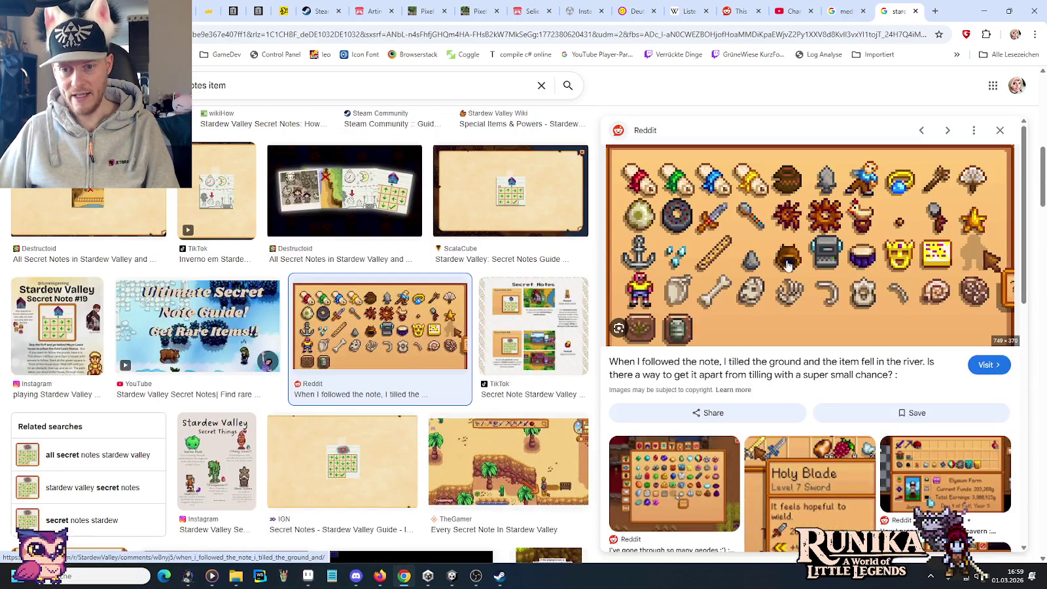
{"action": "key", "text": "alt+Left"}
{"action": "key", "text": "alt+Left"}
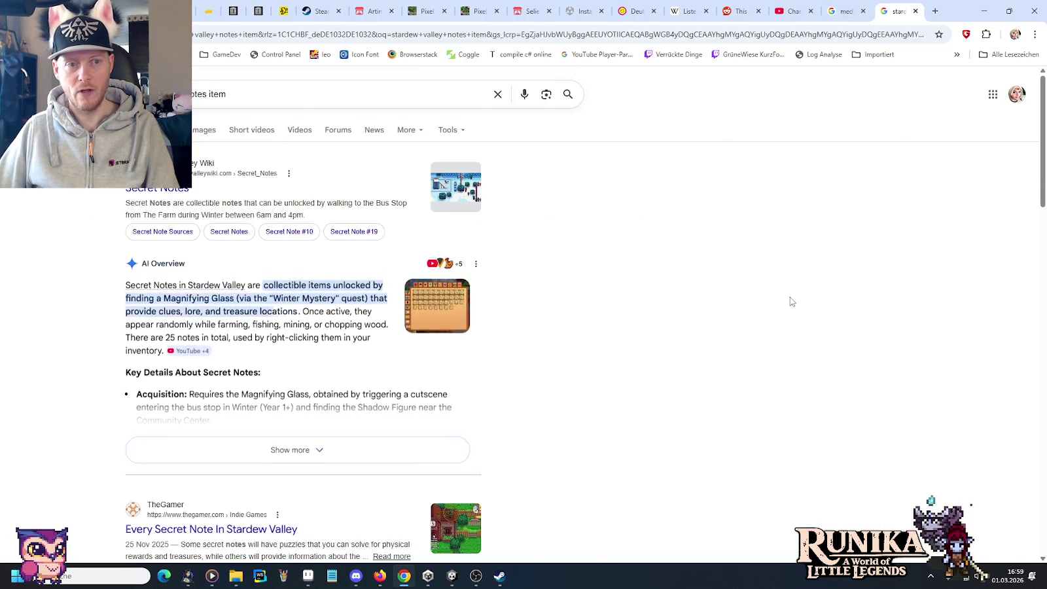
{"action": "key", "text": "alt+Right"}
Reopen the Special Items & Powers icon sheet preview and switch back to Aseprite
{"action": "scroll", "coordinate": [784, 305], "scroll_direction": "up", "scroll_amount": 3}
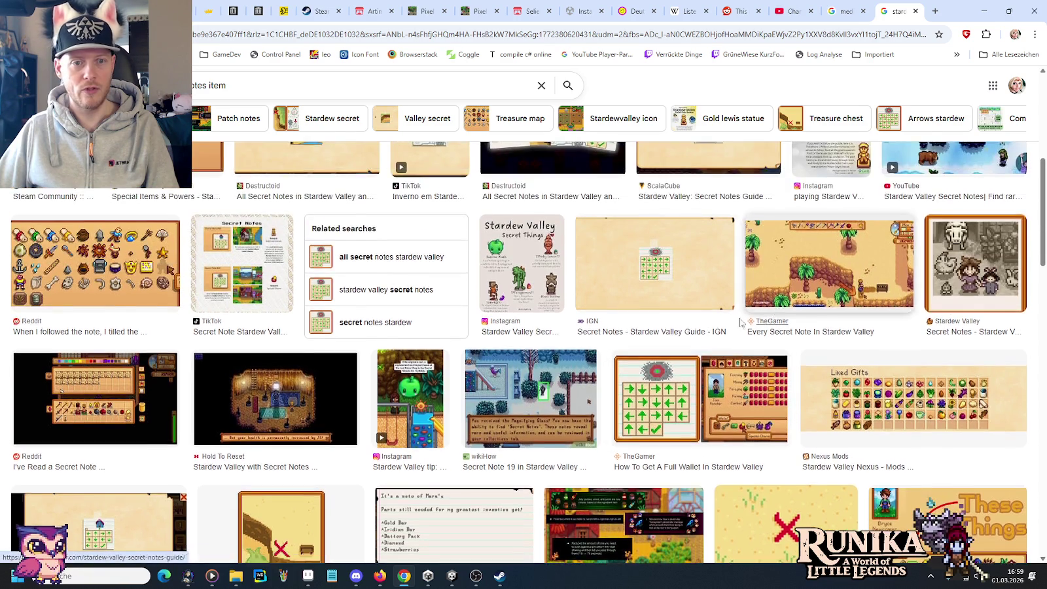
{"action": "scroll", "coordinate": [784, 306], "scroll_direction": "up", "scroll_amount": 5}
{"action": "left_click", "coordinate": [775, 320]}
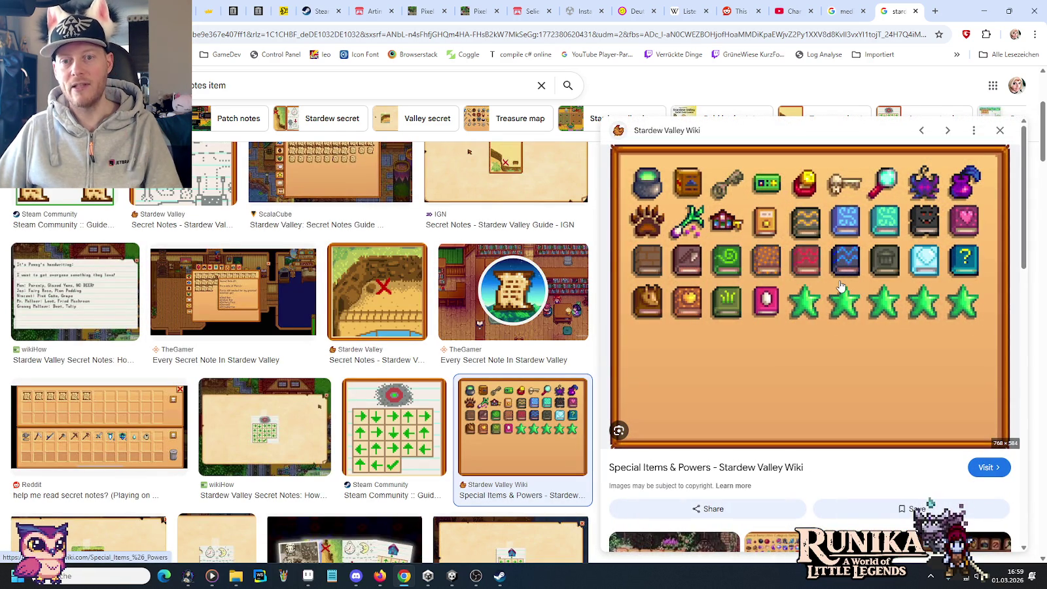
{"action": "key", "text": "alt+Tab"}
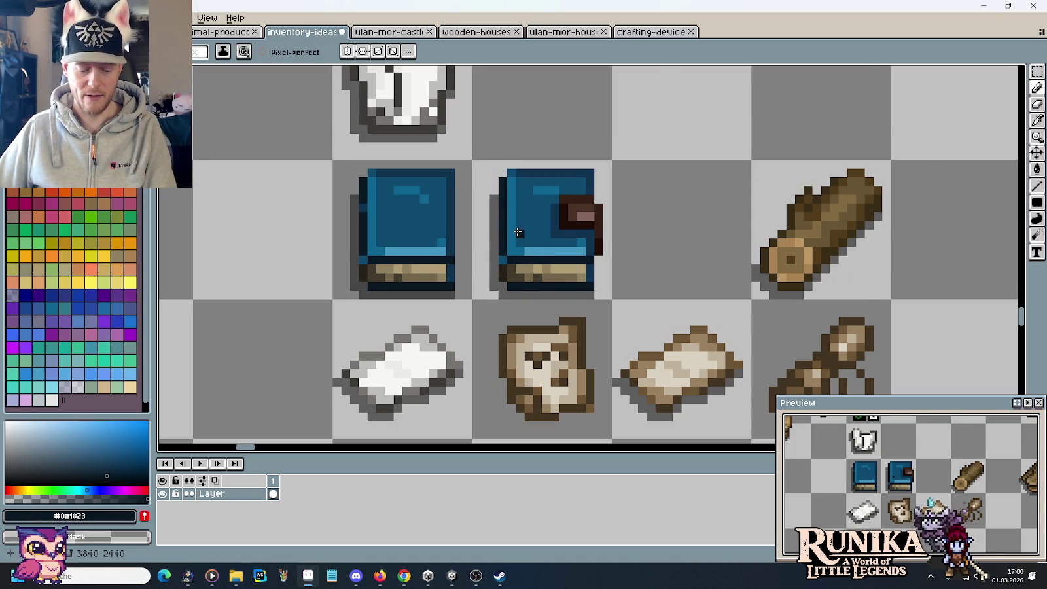
Paint navy outline pixels and a medium-blue pixel at the book's lower-left corner
{"action": "scroll", "coordinate": [493, 195], "scroll_direction": "up", "scroll_amount": 2}
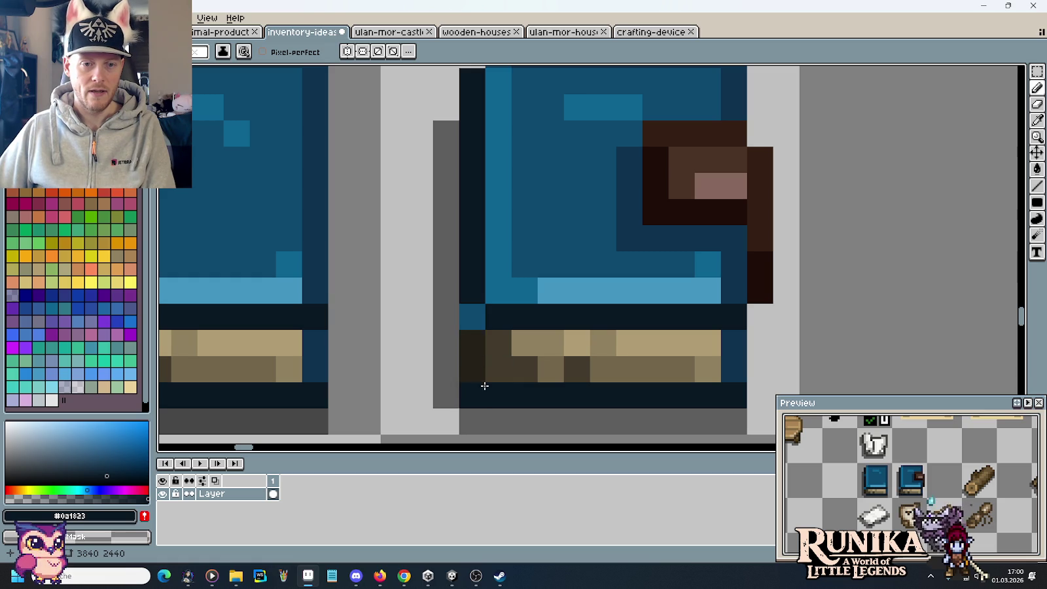
{"action": "left_click_drag", "start_coordinate": [467, 364], "coordinate": [467, 343]}
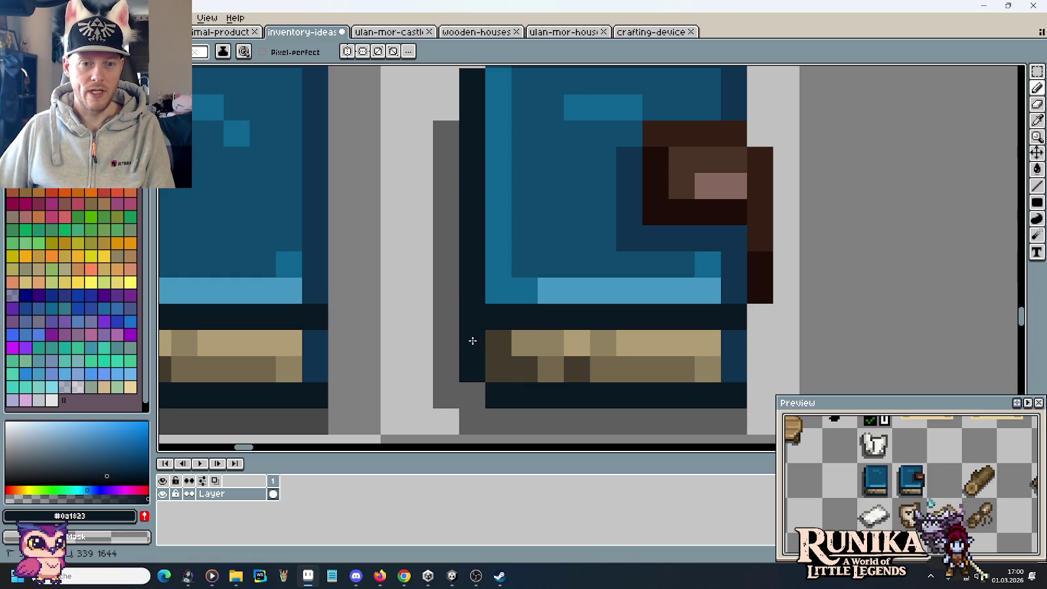
{"action": "left_click_drag", "start_coordinate": [419, 367], "coordinate": [742, 321]}
{"action": "left_click", "coordinate": [378, 294]}
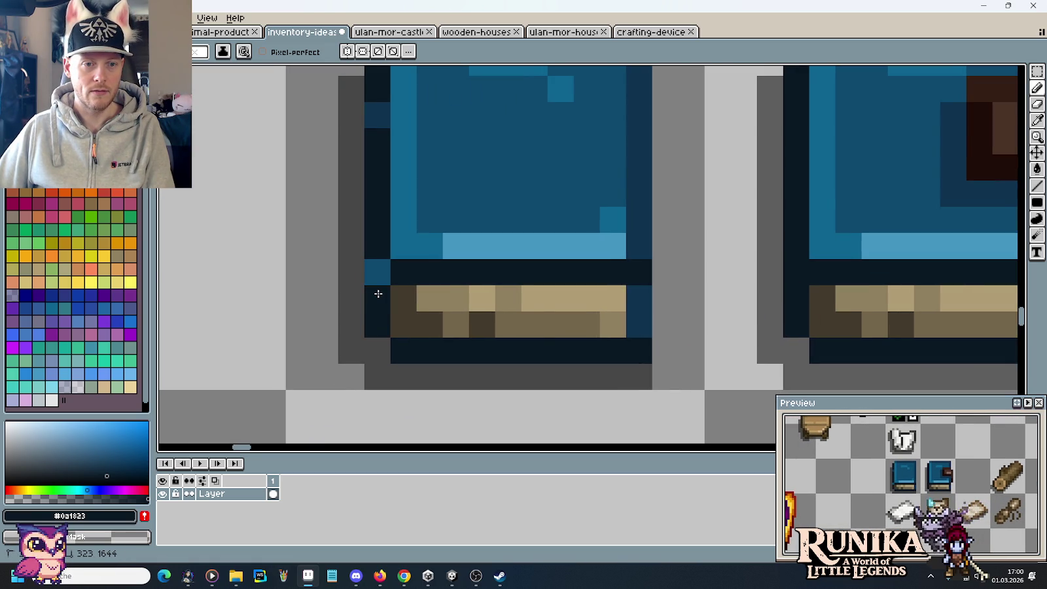
{"action": "scroll", "coordinate": [725, 287], "scroll_direction": "down", "scroll_amount": 1}
{"action": "scroll", "coordinate": [725, 287], "scroll_direction": "down", "scroll_amount": 1}
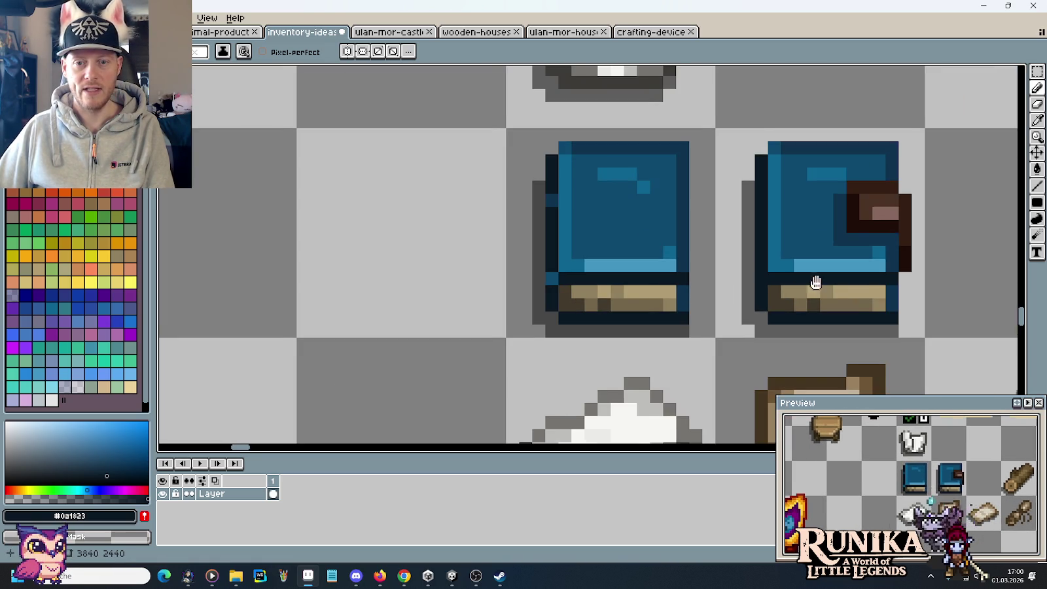
{"action": "scroll", "coordinate": [815, 283], "scroll_direction": "up", "scroll_amount": 2}
{"action": "left_click", "coordinate": [601, 218], "text": "alt"}
{"action": "left_click", "coordinate": [560, 312]}
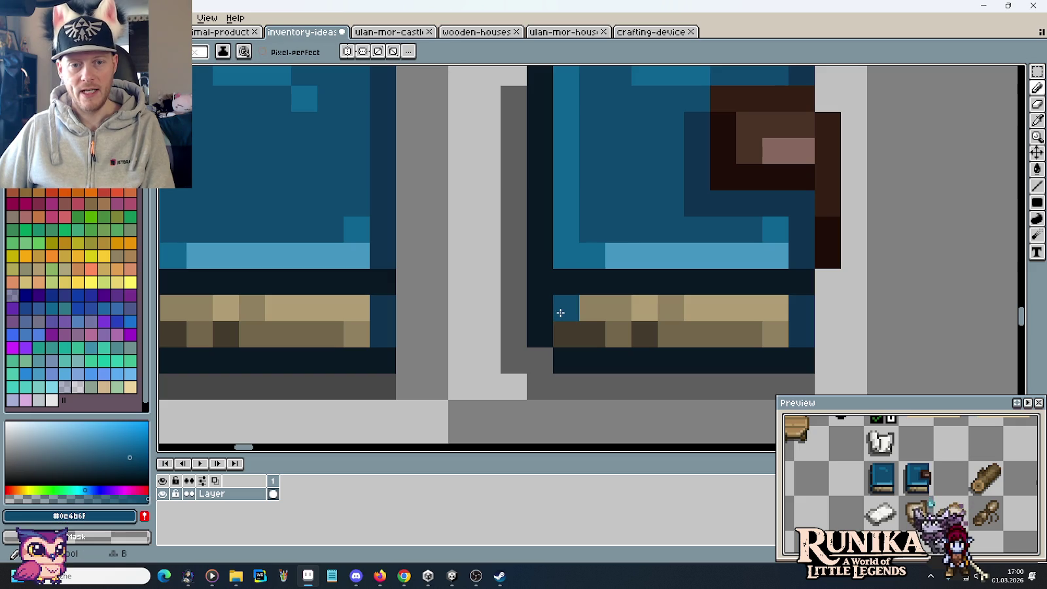
After checking the Stardew reference, reshape the lower-left corner in blue and darken bottom-edge pixels navy
{"action": "key", "text": "alt+Tab"}
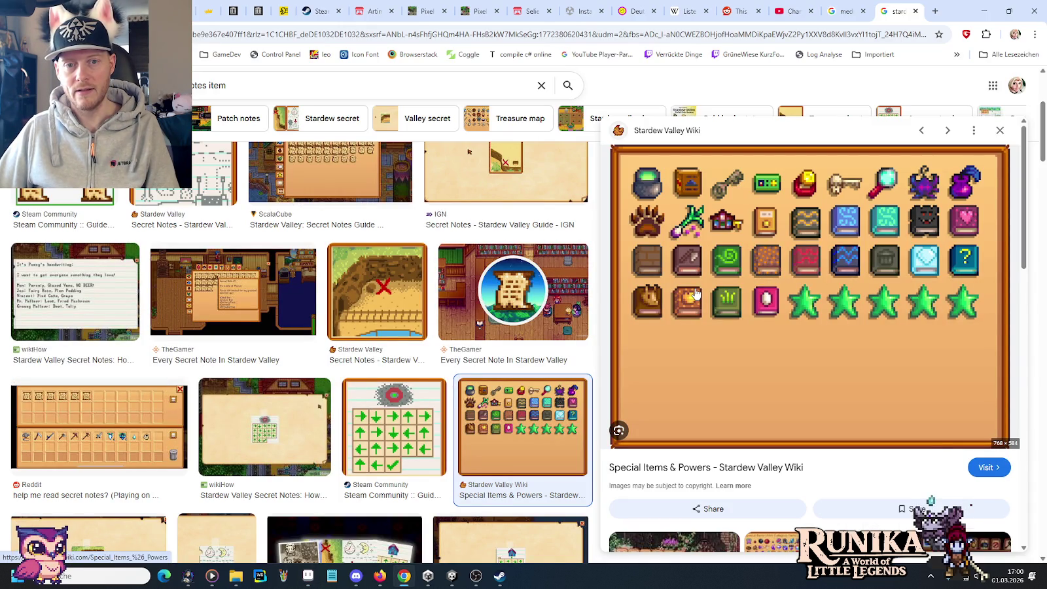
{"action": "key", "text": "alt+Tab"}
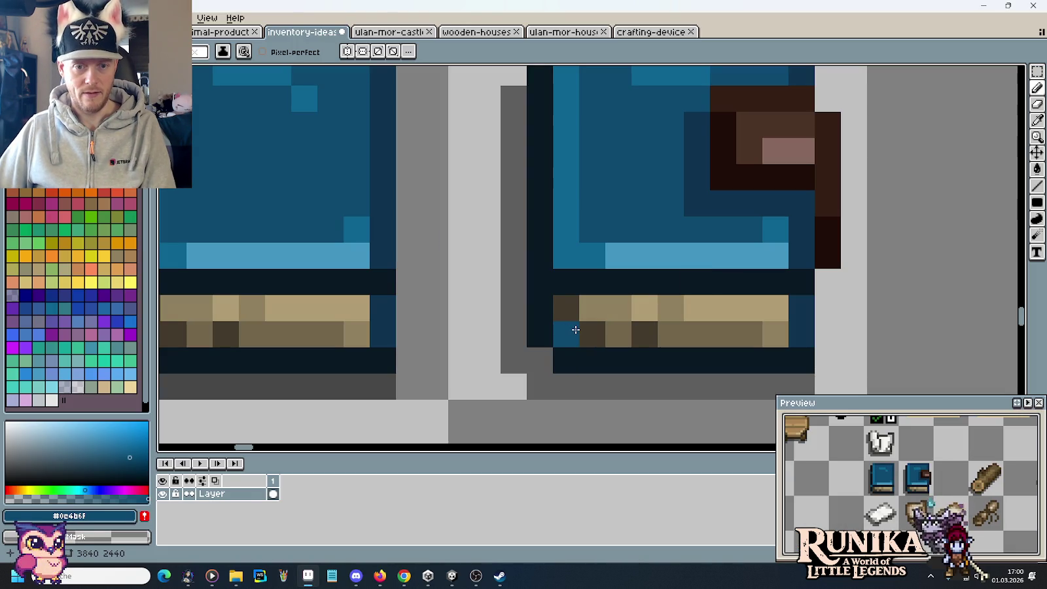
{"action": "left_click", "coordinate": [593, 333]}
{"action": "left_click", "coordinate": [566, 308]}
{"action": "left_click", "coordinate": [566, 281]}
{"action": "left_click", "coordinate": [595, 255]}
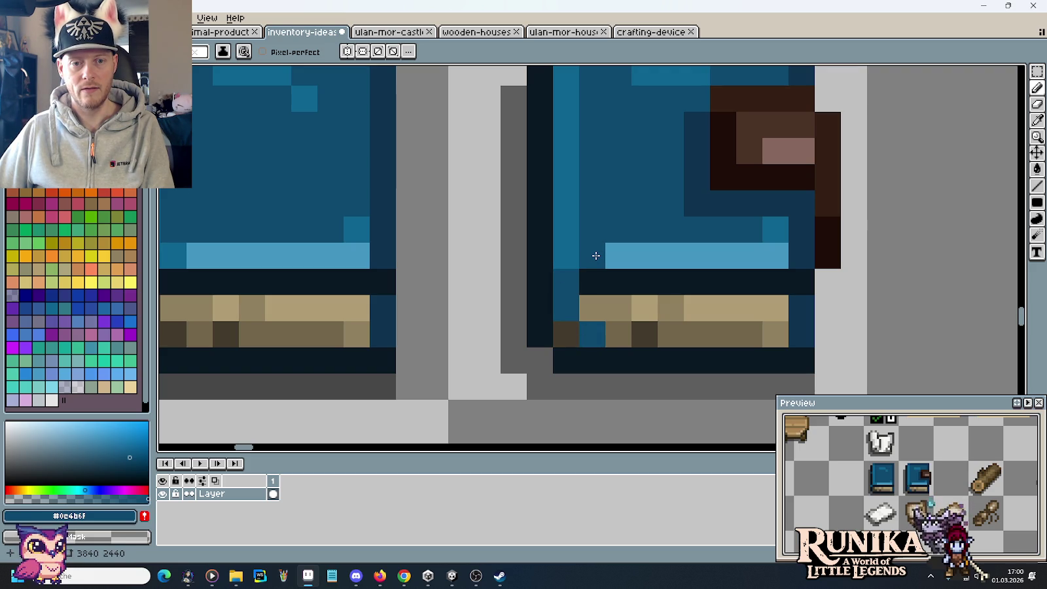
{"action": "left_click", "coordinate": [548, 327], "text": "alt"}
{"action": "left_click", "coordinate": [564, 334]}
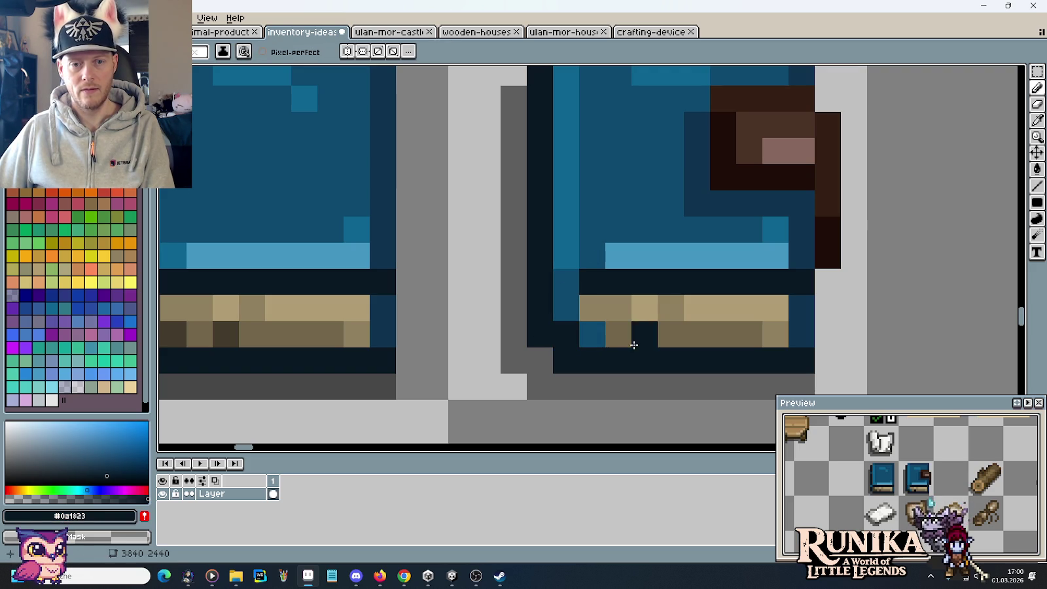
{"action": "left_click", "coordinate": [590, 308]}
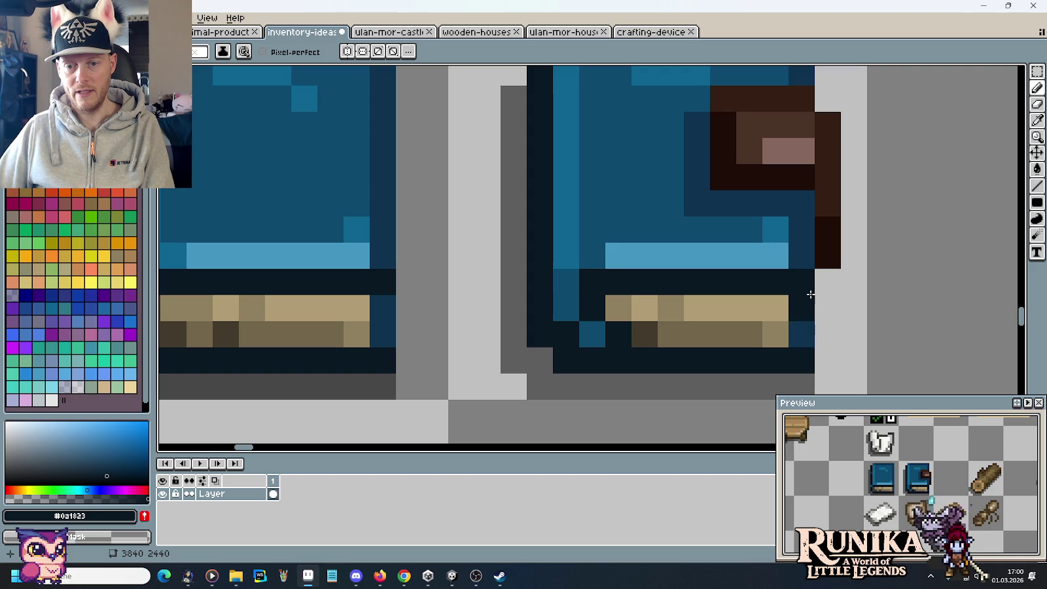
Repaint the book's left column dark navy #0e334f and add #0e6490 blue up the spine edge
{"action": "scroll", "coordinate": [644, 248], "scroll_direction": "down", "scroll_amount": 2}
{"action": "scroll", "coordinate": [634, 278], "scroll_direction": "up", "scroll_amount": 2}
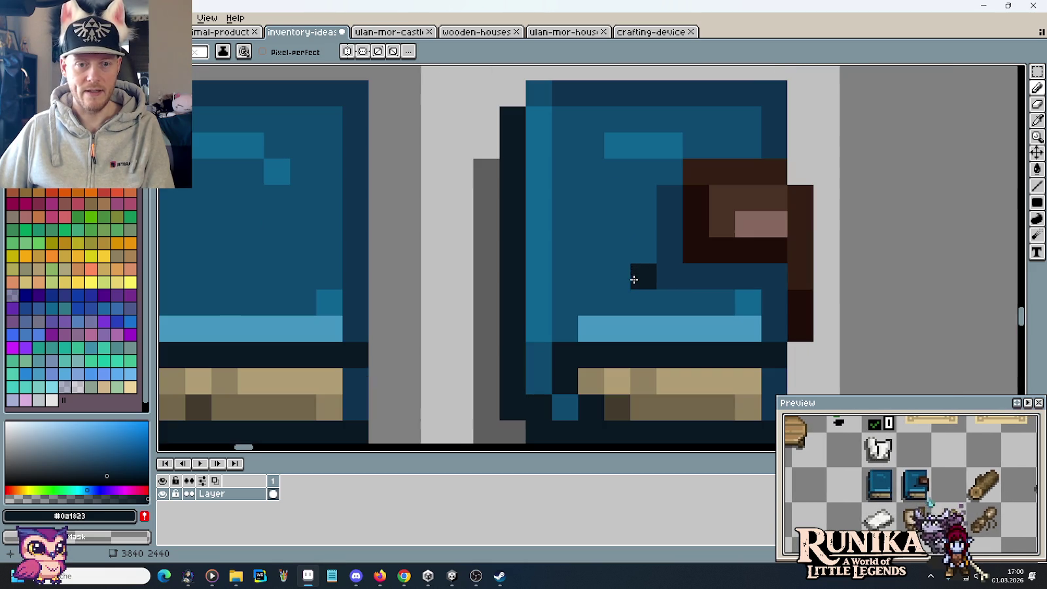
{"action": "key", "text": "alt"}
{"action": "left_click", "coordinate": [739, 99], "text": "alt"}
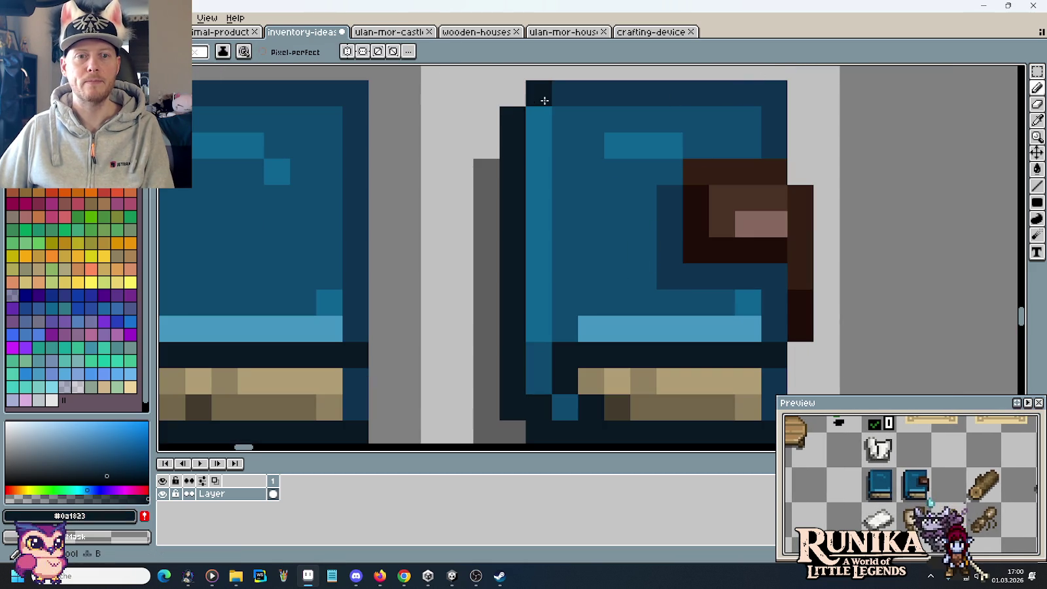
{"action": "left_click_drag", "start_coordinate": [551, 93], "coordinate": [541, 337]}
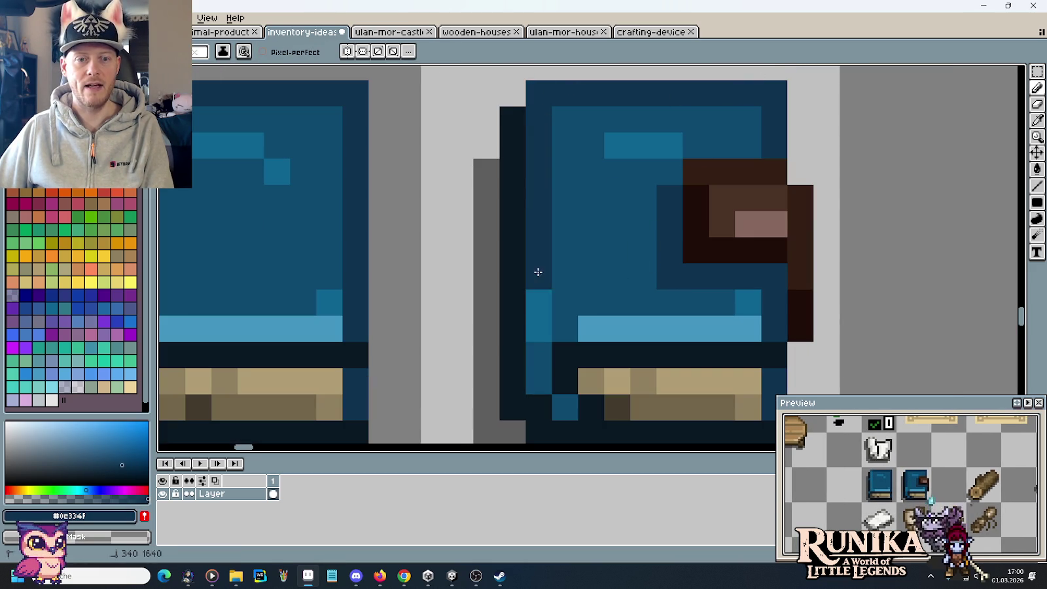
{"action": "left_click", "coordinate": [645, 313], "text": "alt"}
{"action": "left_click", "coordinate": [549, 391]}
{"action": "key", "text": "ctrl+z"}
{"action": "mouse_move", "coordinate": [539, 357]}
{"action": "left_mouse_down"}
{"action": "mouse_move", "coordinate": [559, 334]}
{"action": "mouse_move", "coordinate": [542, 346]}
{"action": "mouse_move", "coordinate": [540, 374]}
{"action": "left_mouse_up"}
{"action": "left_click", "coordinate": [591, 267], "text": "alt"}
Darken a top-edge pixel beside the corner with the navy outline colour
{"action": "scroll", "coordinate": [605, 266], "scroll_direction": "down", "scroll_amount": 2}
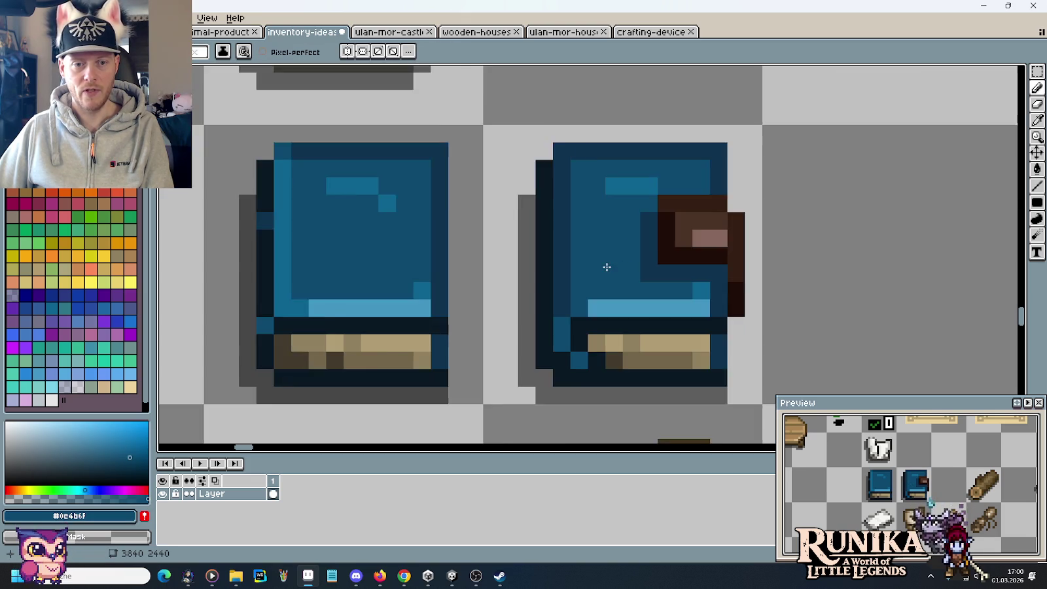
{"action": "scroll", "coordinate": [603, 270], "scroll_direction": "down", "scroll_amount": 3}
{"action": "scroll", "coordinate": [603, 269], "scroll_direction": "down", "scroll_amount": 1}
{"action": "scroll", "coordinate": [608, 235], "scroll_direction": "up", "scroll_amount": 3}
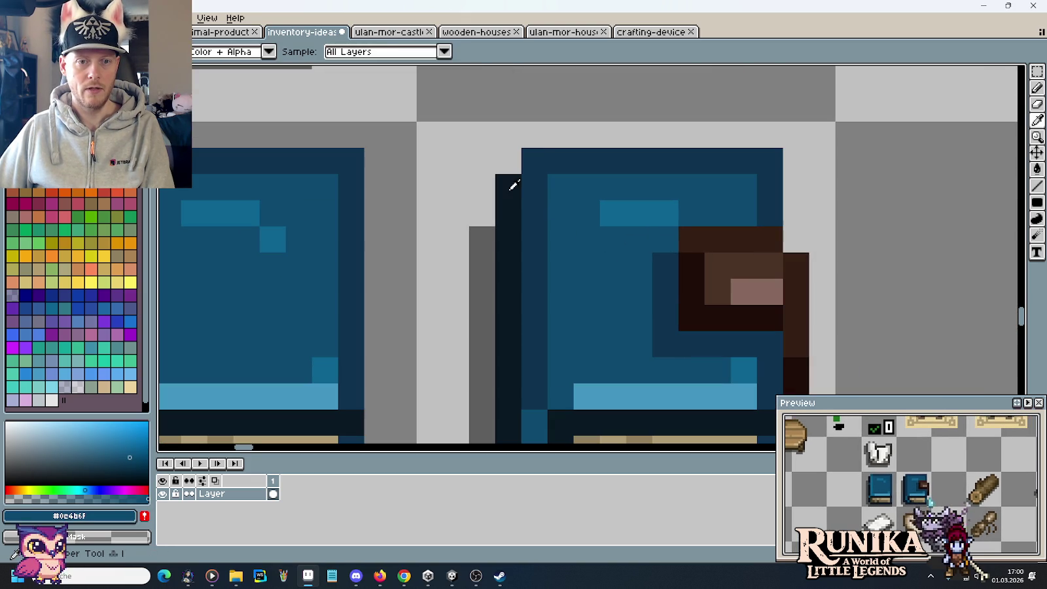
{"action": "left_click", "coordinate": [530, 160], "text": "alt"}
{"action": "scroll", "coordinate": [530, 159], "scroll_direction": "down", "scroll_amount": 2}
{"action": "scroll", "coordinate": [610, 236], "scroll_direction": "down", "scroll_amount": 2}
{"action": "scroll", "coordinate": [609, 236], "scroll_direction": "up", "scroll_amount": 4}
{"action": "left_click", "coordinate": [570, 155]}
Paint a light-blue #0e6490 highlight column along the spine, touching up top pixels with #0c4b6f
{"action": "left_click", "coordinate": [643, 203], "text": "alt"}
{"action": "left_click", "coordinate": [572, 203]}
{"action": "mouse_move", "coordinate": [572, 203]}
{"action": "left_mouse_down"}
{"action": "mouse_move", "coordinate": [575, 187]}
{"action": "mouse_move", "coordinate": [575, 331]}
{"action": "left_mouse_up"}
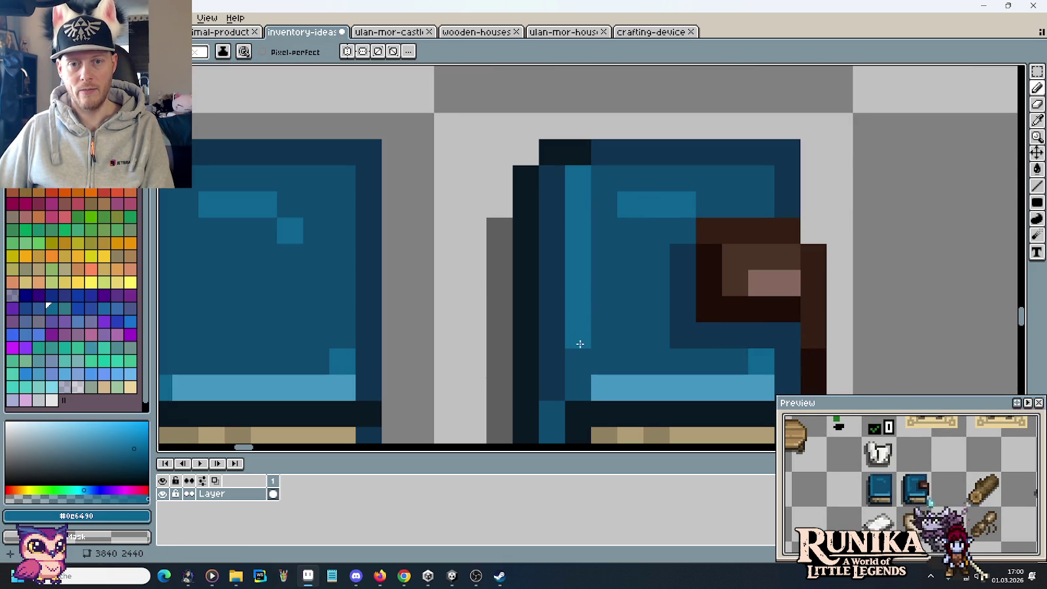
{"action": "left_click", "coordinate": [762, 191]}
{"action": "left_click", "coordinate": [761, 182]}
{"action": "left_click", "coordinate": [746, 177], "text": "alt"}
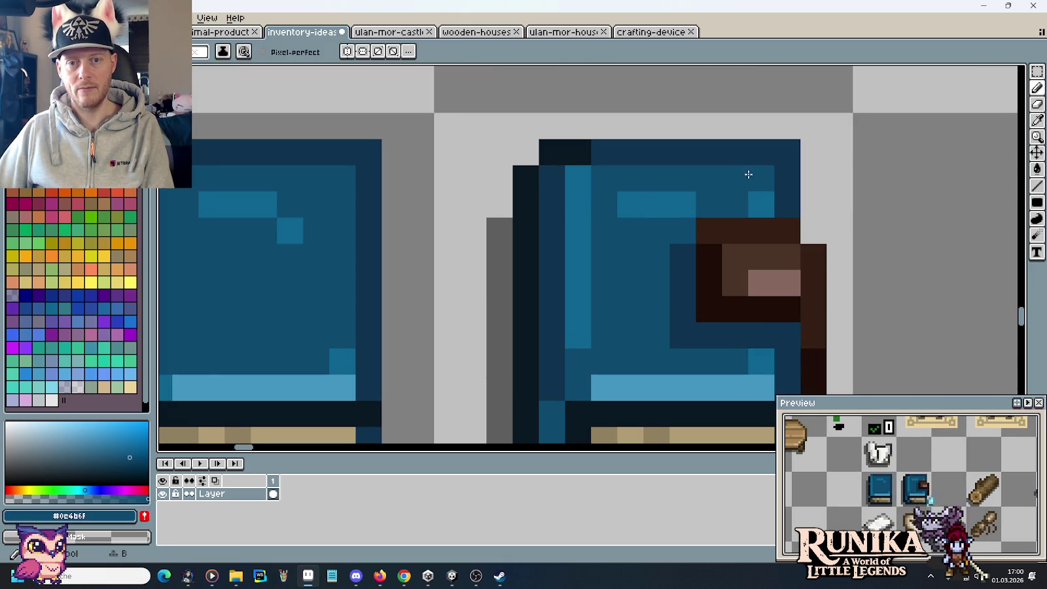
{"action": "left_click", "coordinate": [749, 174]}
{"action": "left_click", "coordinate": [582, 173]}
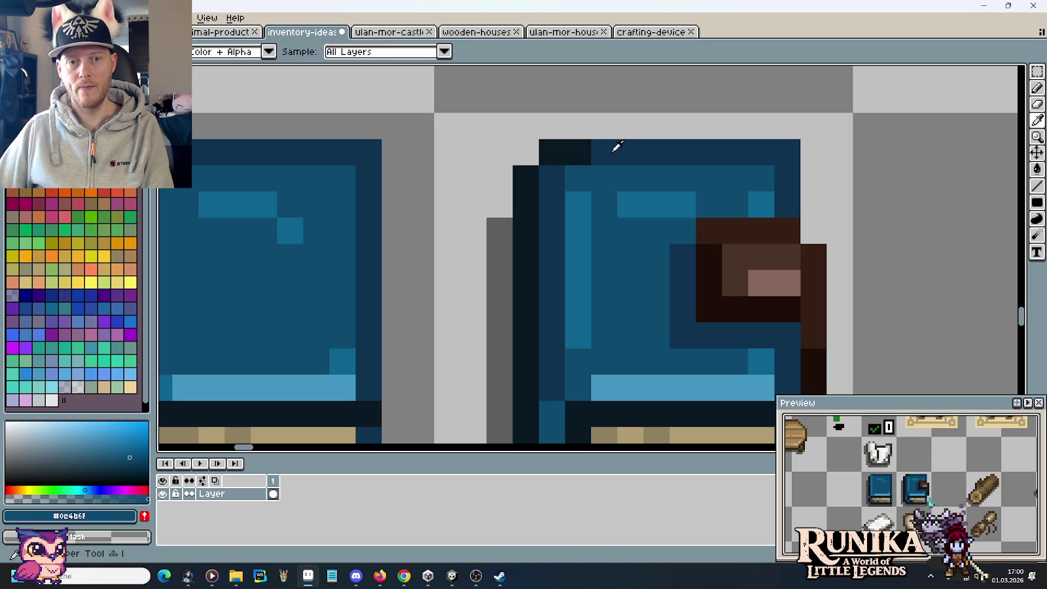
Recolour the top of the highlight strip medium blue #0c4b6f and the corner pixel #0e6490
{"action": "left_click", "coordinate": [614, 147], "text": "alt"}
{"action": "scroll", "coordinate": [607, 282], "scroll_direction": "down", "scroll_amount": 3}
{"action": "left_click", "coordinate": [621, 270]}
{"action": "left_click", "coordinate": [617, 260], "text": "alt"}
{"action": "left_click", "coordinate": [622, 271]}
{"action": "left_click_drag", "start_coordinate": [621, 245], "coordinate": [651, 243]}
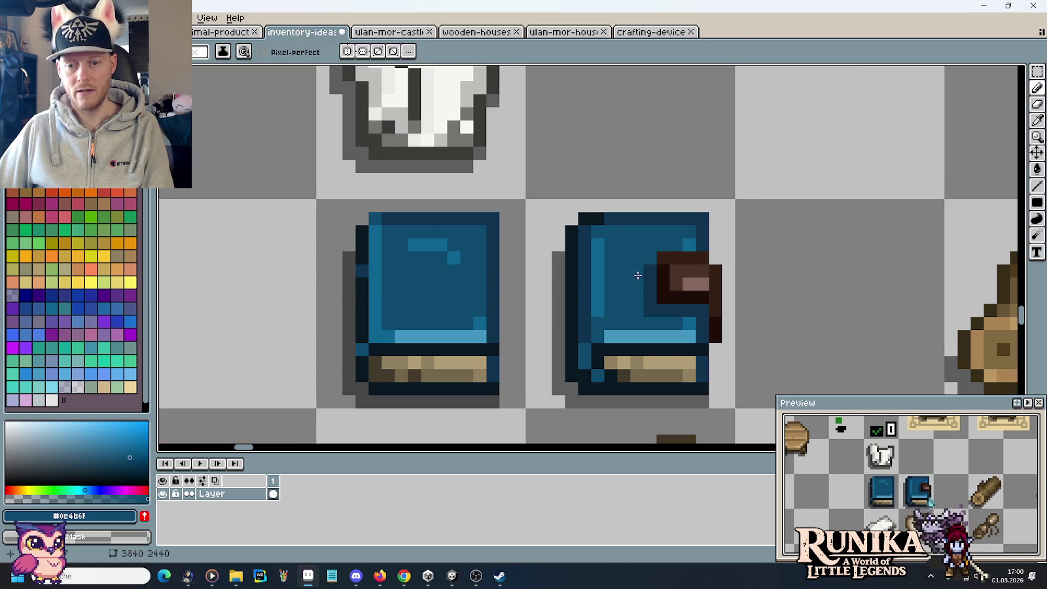
{"action": "scroll", "coordinate": [641, 281], "scroll_direction": "down", "scroll_amount": 2}
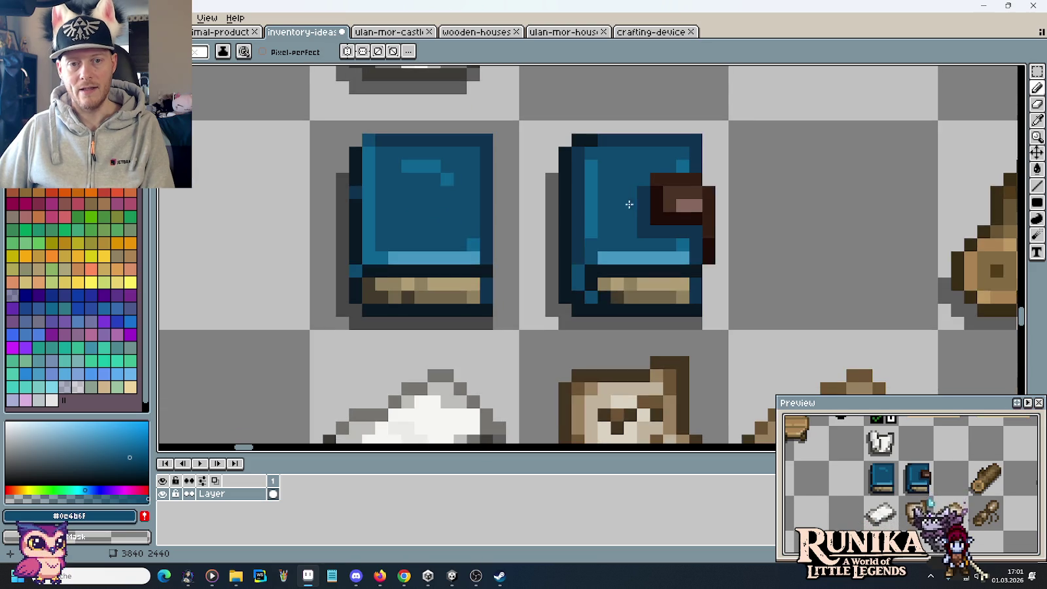
{"action": "scroll", "coordinate": [640, 282], "scroll_direction": "up", "scroll_amount": 2}
{"action": "left_click", "coordinate": [701, 247], "text": "alt"}
{"action": "left_click", "coordinate": [603, 262]}
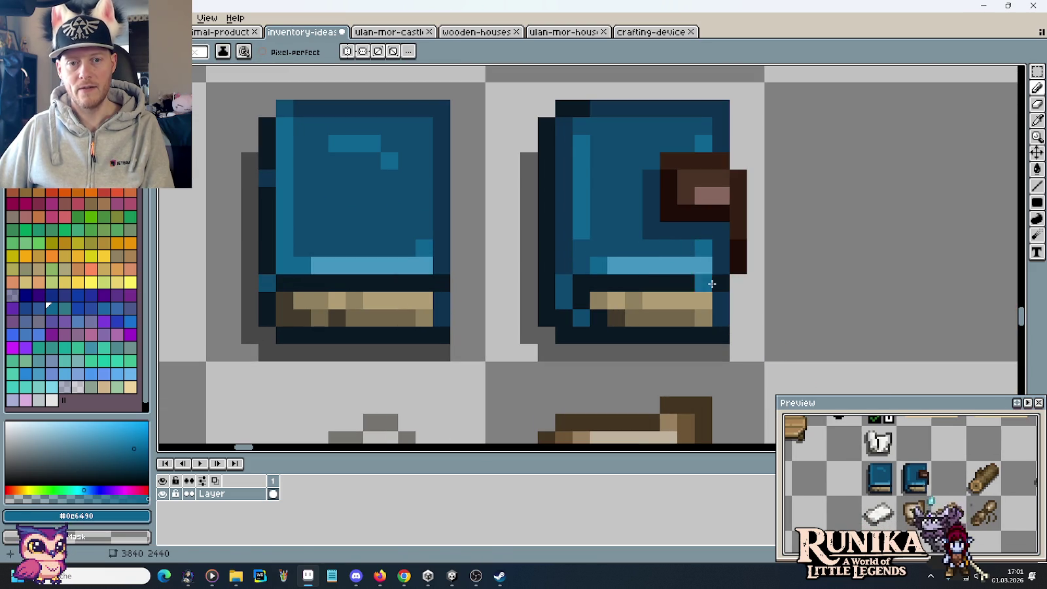
Switch over to the Stardew Valley reference images in Chrome
{"action": "scroll", "coordinate": [931, 482], "scroll_direction": "up", "scroll_amount": 1}
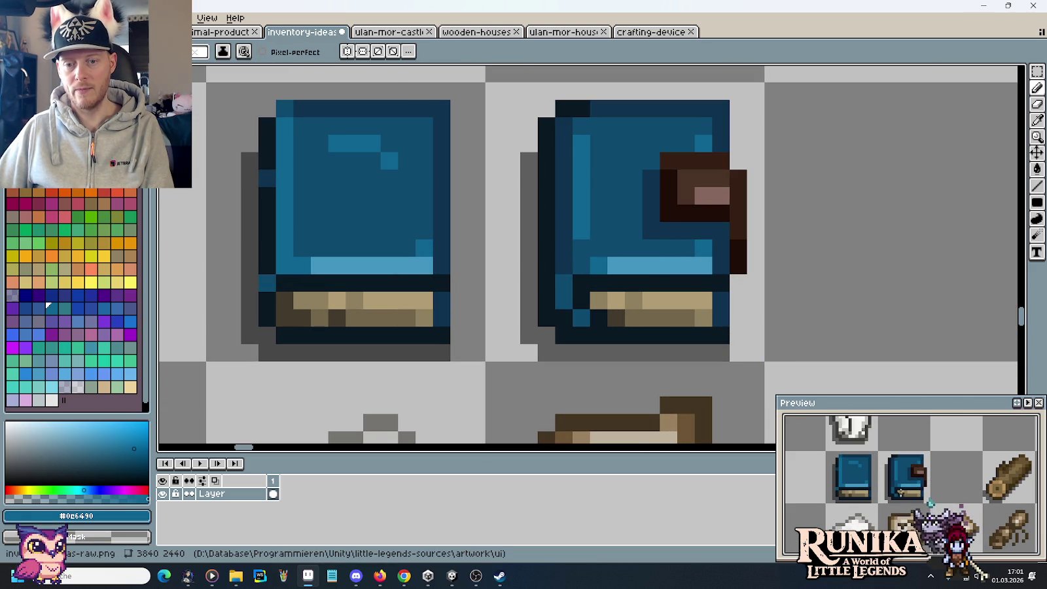
{"action": "scroll", "coordinate": [752, 282], "scroll_direction": "down", "scroll_amount": 3}
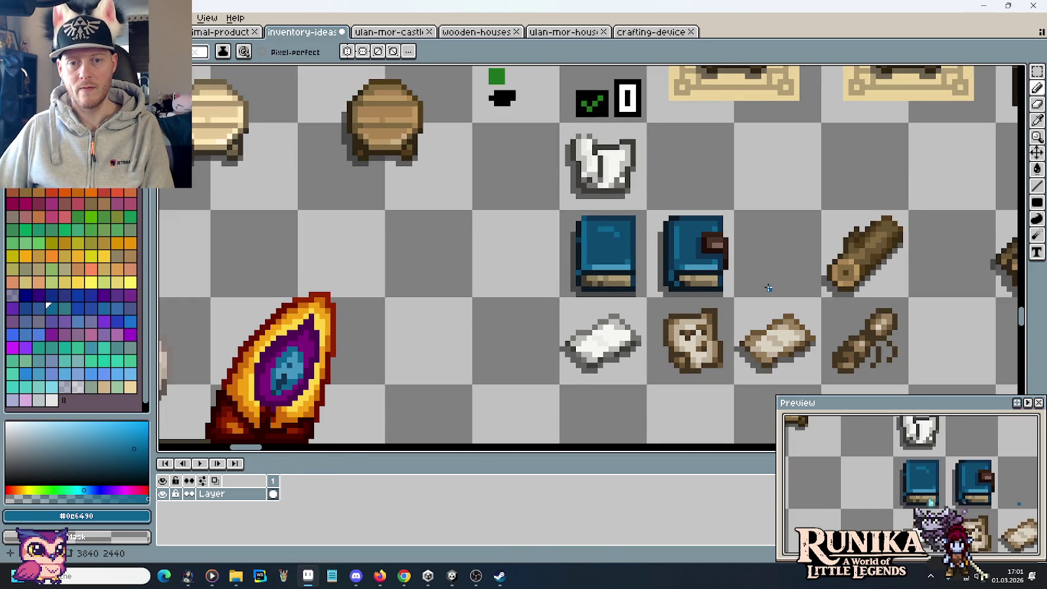
{"action": "scroll", "coordinate": [768, 288], "scroll_direction": "up", "scroll_amount": 1}
{"action": "scroll", "coordinate": [705, 287], "scroll_direction": "up", "scroll_amount": 3}
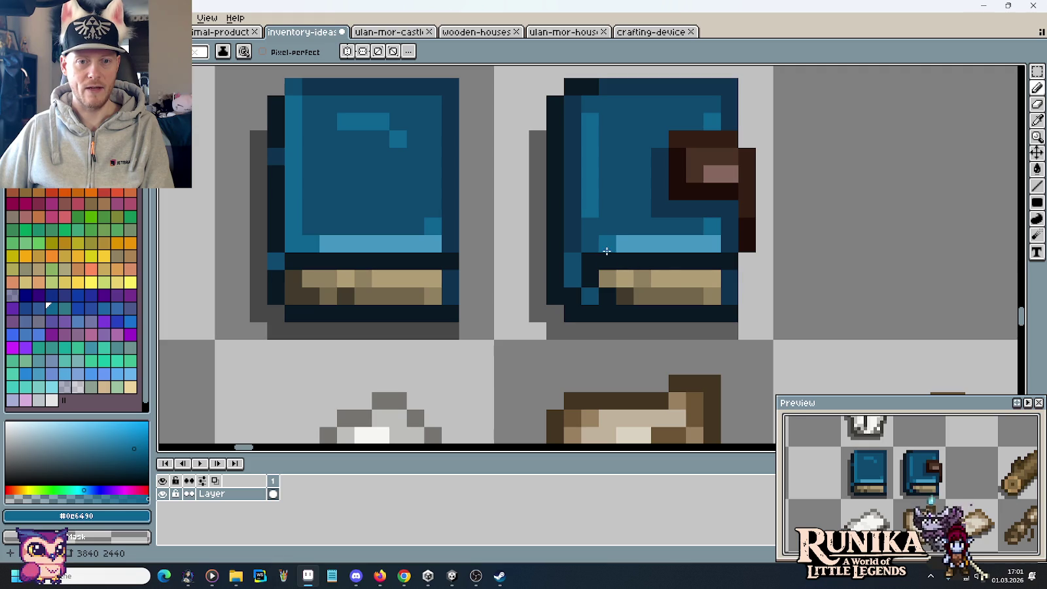
{"action": "key", "text": "alt+Tab"}
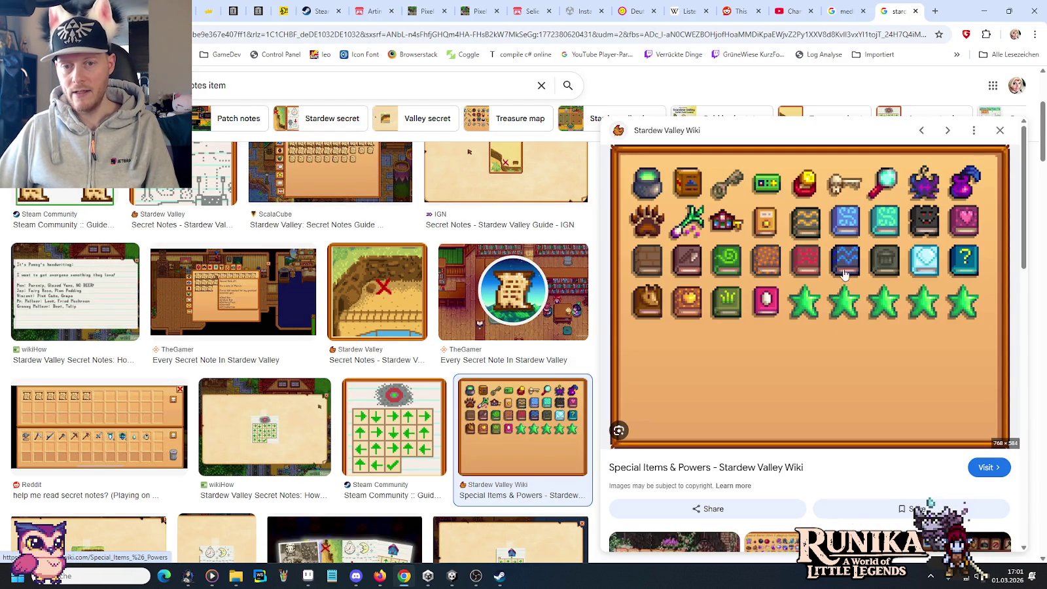
Back in Aseprite, sample the dark blue #0e334f and pan out to view both blue books
{"action": "key", "text": "alt+Tab"}
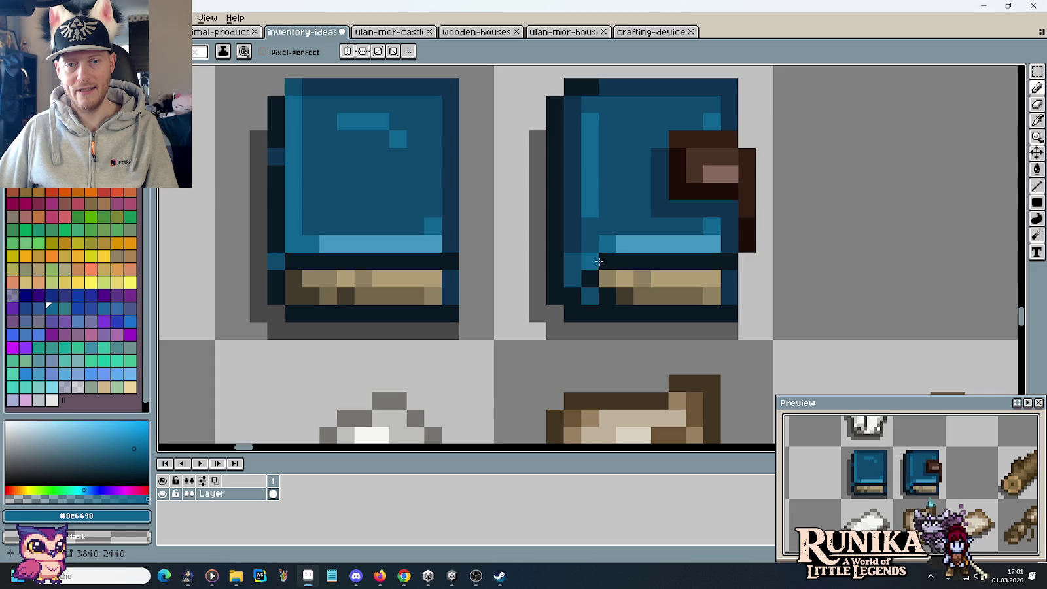
{"action": "left_click", "coordinate": [572, 228], "text": "alt"}
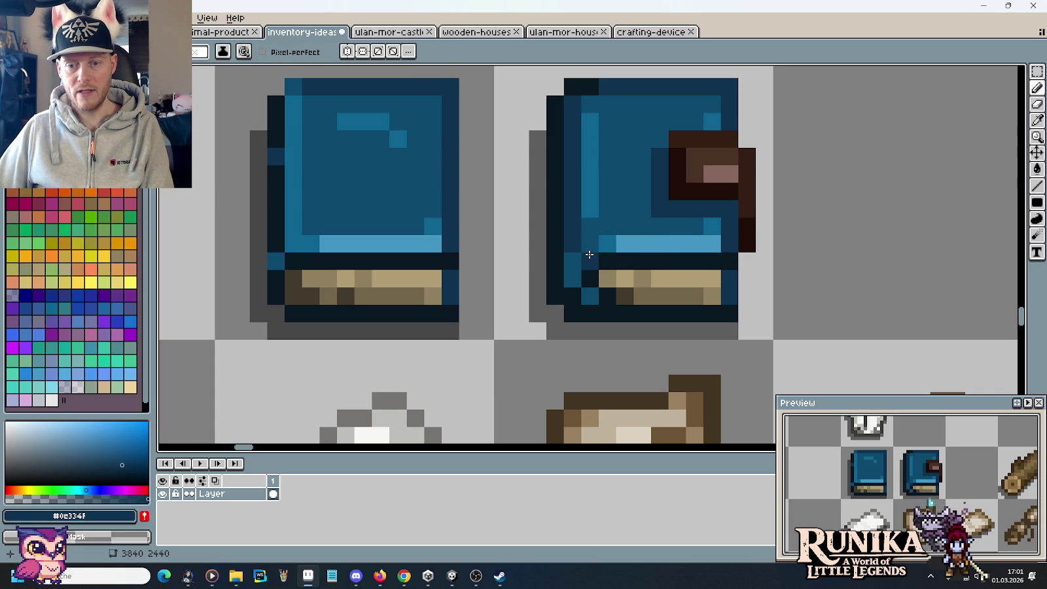
{"action": "scroll", "coordinate": [818, 282], "scroll_direction": "down", "scroll_amount": 3}
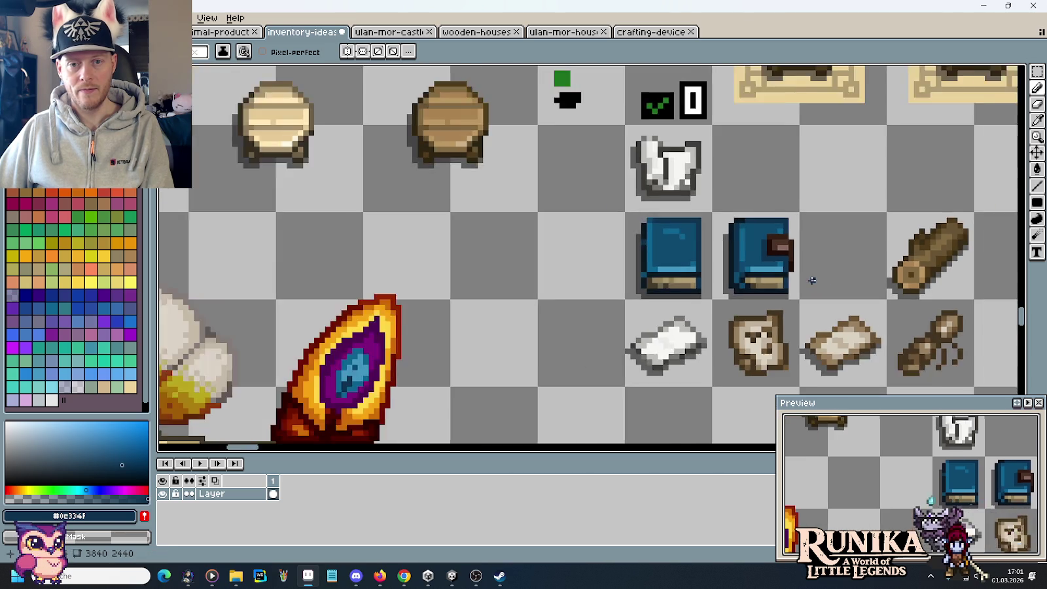
{"action": "left_click_drag", "start_coordinate": [823, 284], "coordinate": [692, 263]}
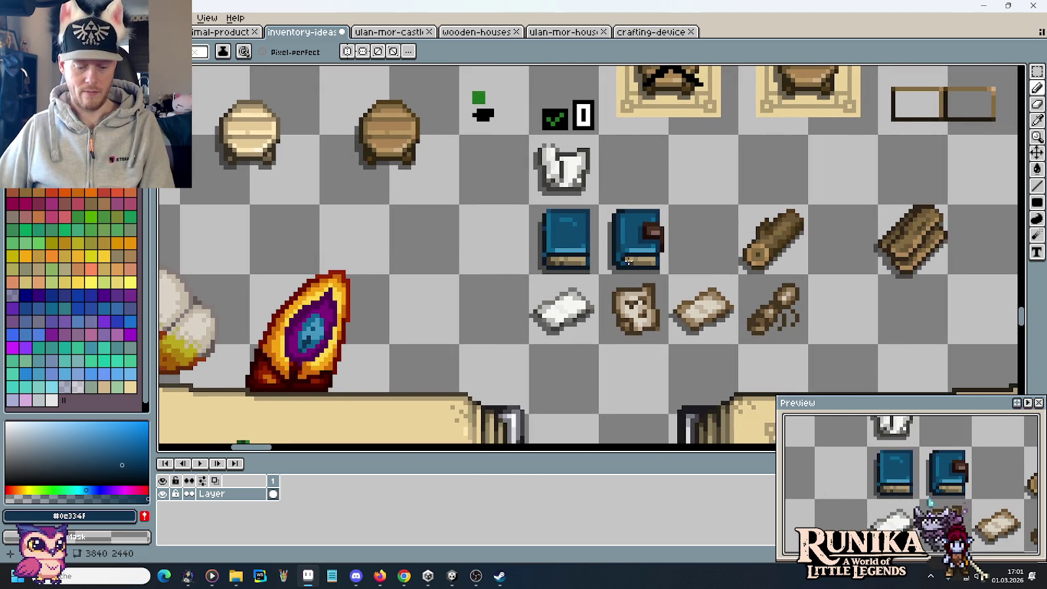
{"action": "scroll", "coordinate": [613, 257], "scroll_direction": "up", "scroll_amount": 1}
{"action": "scroll", "coordinate": [613, 257], "scroll_direction": "up", "scroll_amount": 3}
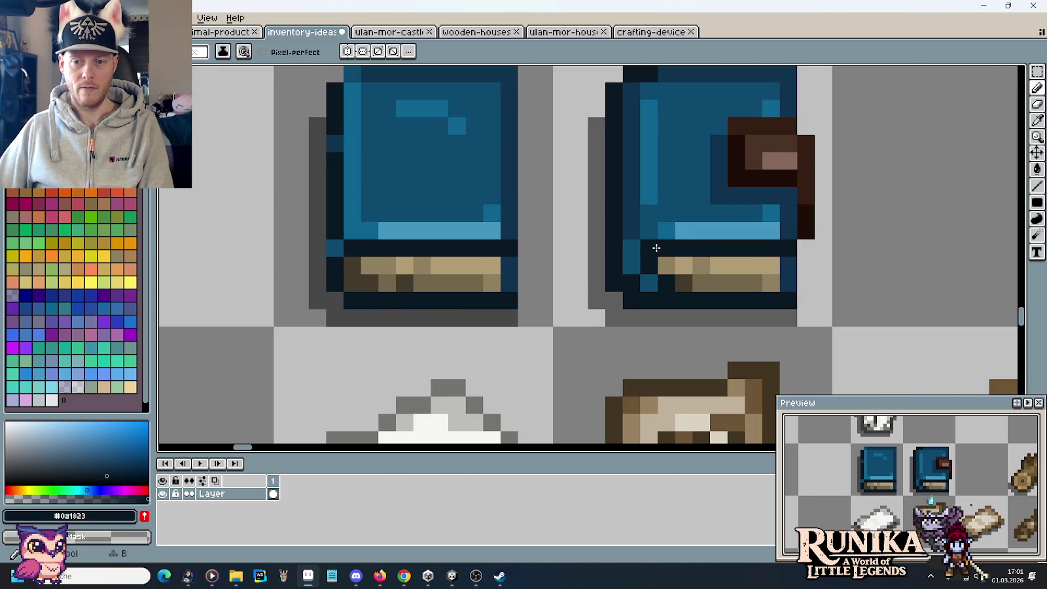
{"action": "scroll", "coordinate": [656, 248], "scroll_direction": "down", "scroll_amount": 4}
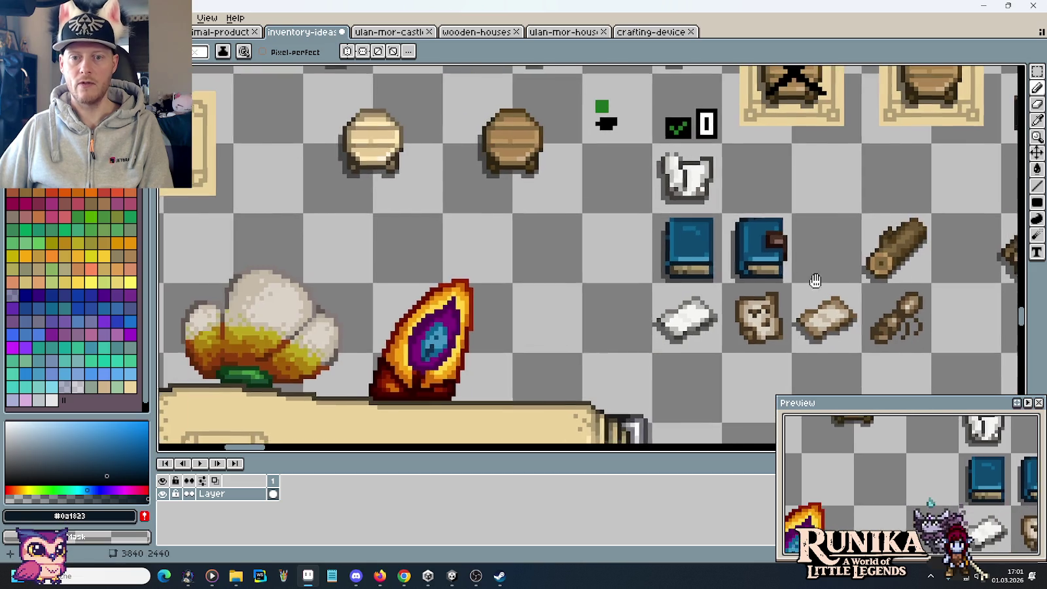
{"action": "left_click_drag", "start_coordinate": [815, 283], "coordinate": [664, 264]}
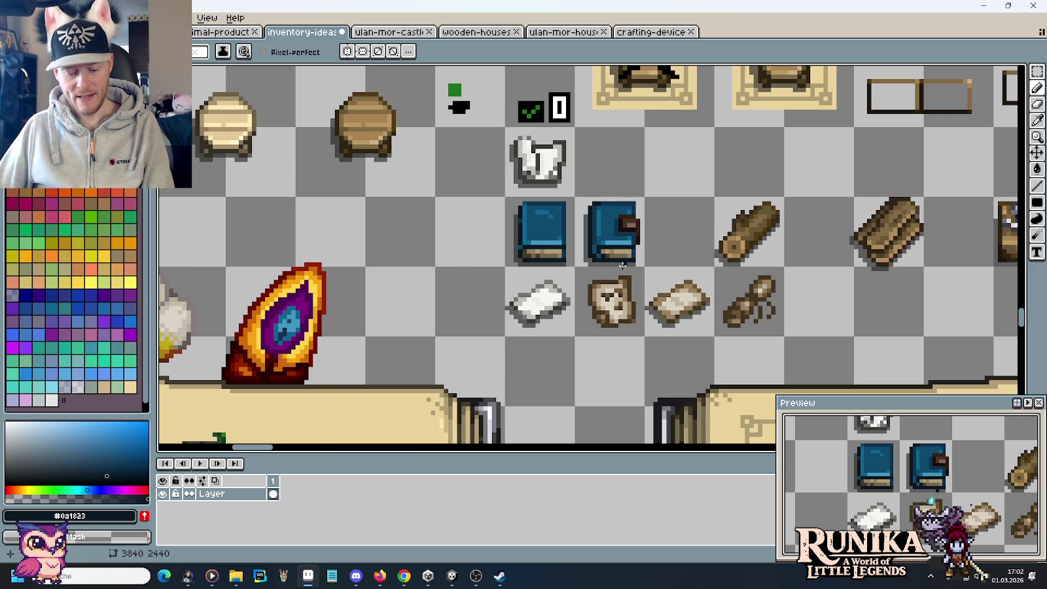
Darken the clasped blue book's top-left corner pixel navy
{"action": "scroll", "coordinate": [590, 281], "scroll_direction": "up", "scroll_amount": 1}
{"action": "scroll", "coordinate": [590, 284], "scroll_direction": "up", "scroll_amount": 2}
{"action": "left_click", "coordinate": [593, 282]}
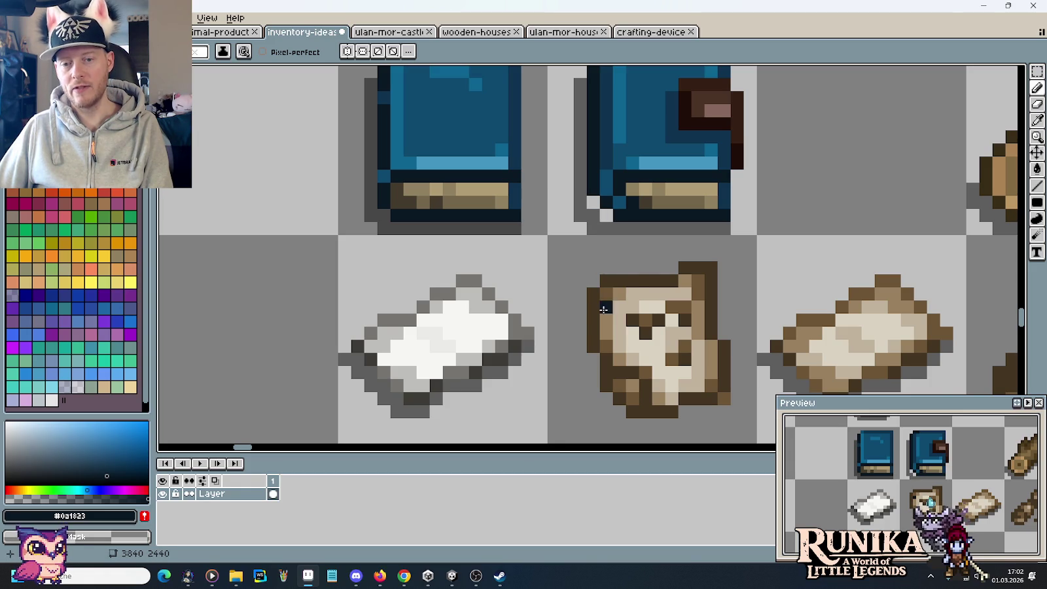
{"action": "scroll", "coordinate": [621, 275], "scroll_direction": "down", "scroll_amount": 3}
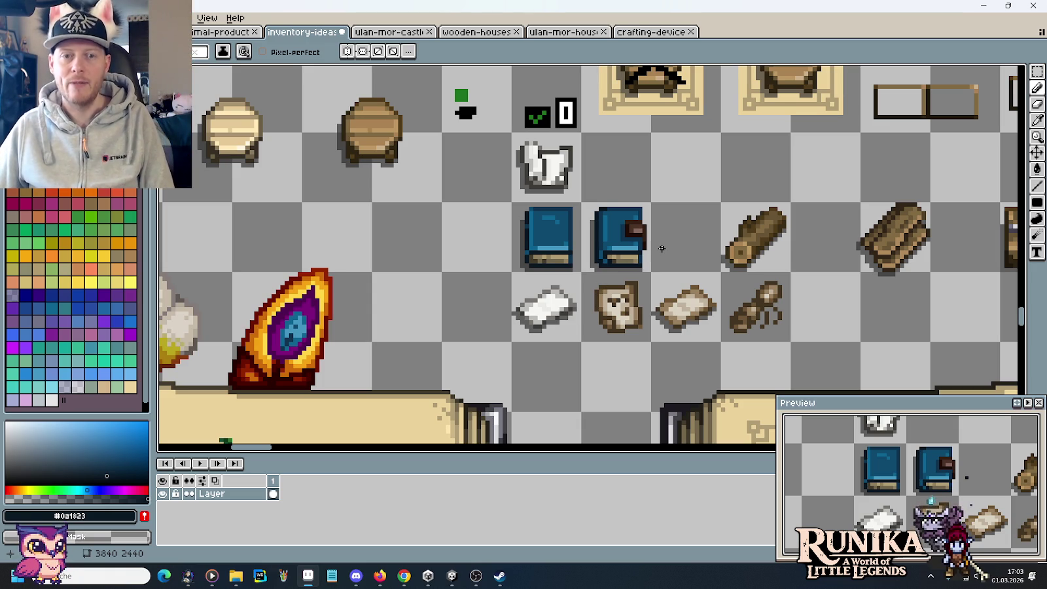
Sample the book's dark blue, undo the stray pixel, and save the inventory-ideas sheet
{"action": "key", "text": "m"}
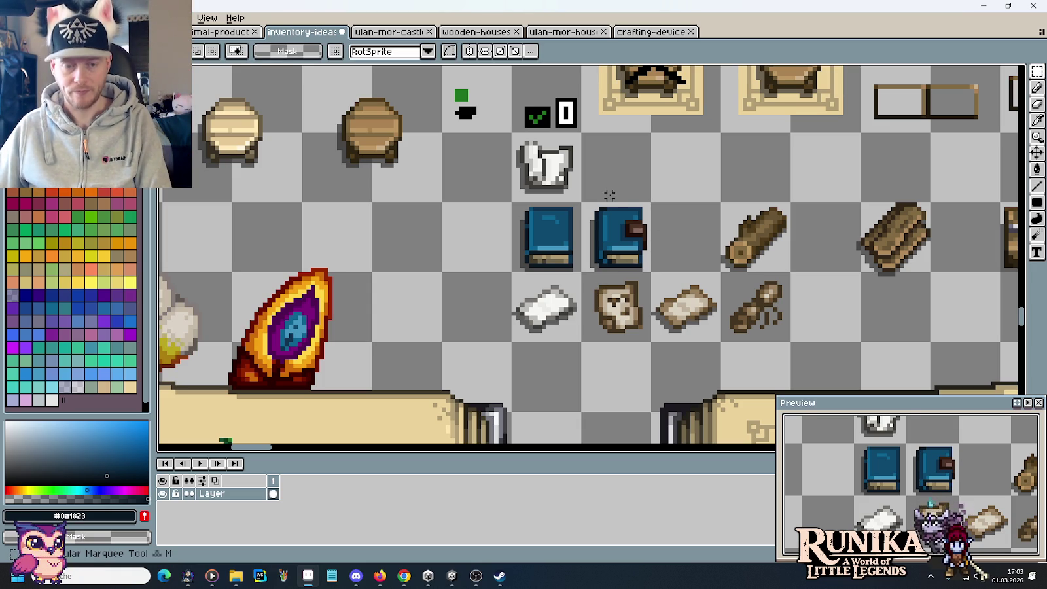
{"action": "scroll", "coordinate": [609, 209], "scroll_direction": "up", "scroll_amount": 1}
{"action": "scroll", "coordinate": [609, 209], "scroll_direction": "up", "scroll_amount": 2}
{"action": "key", "text": "b"}
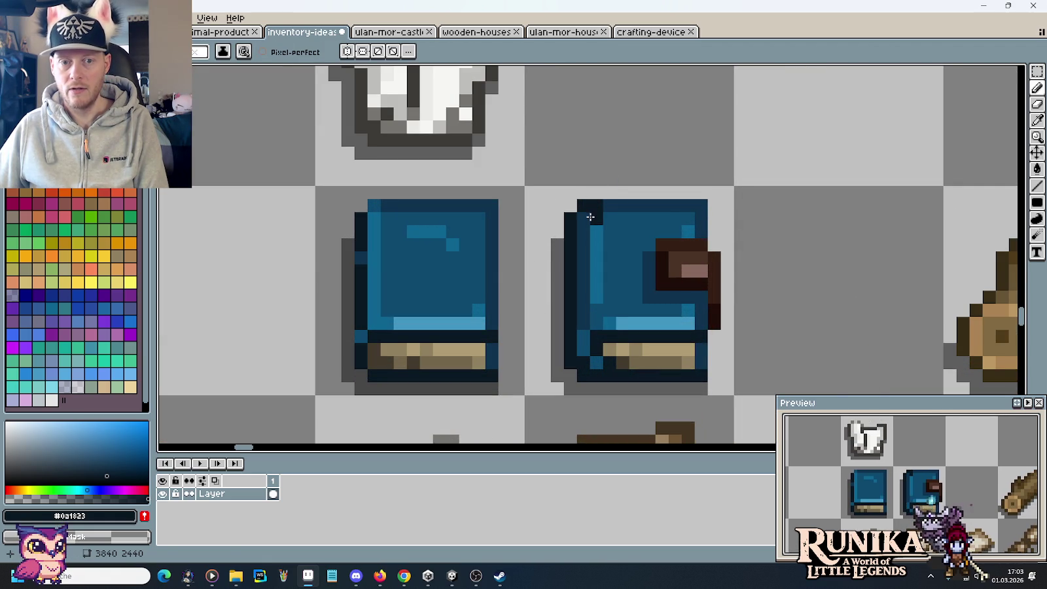
{"action": "left_click", "coordinate": [586, 218], "text": "alt"}
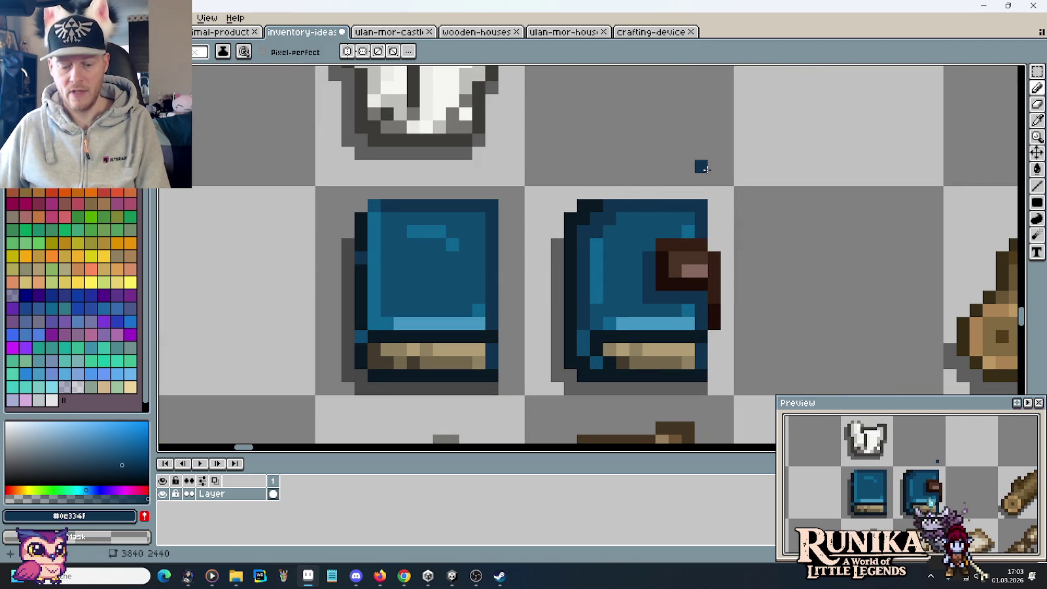
{"action": "key", "text": "ctrl+z"}
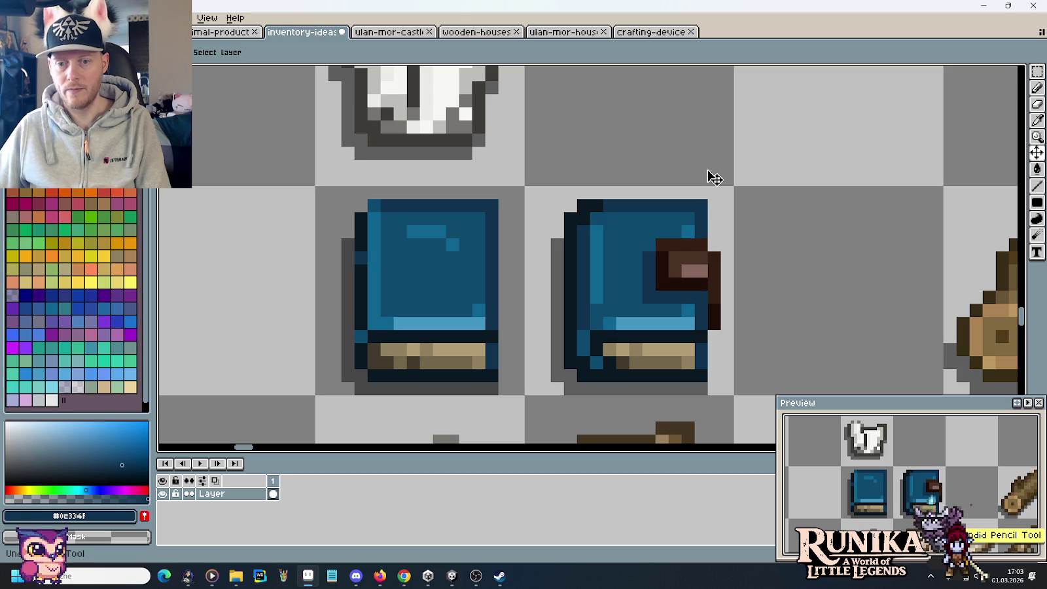
{"action": "key", "text": "b"}
{"action": "key", "text": "m"}
{"action": "key", "text": "ctrl+s"}
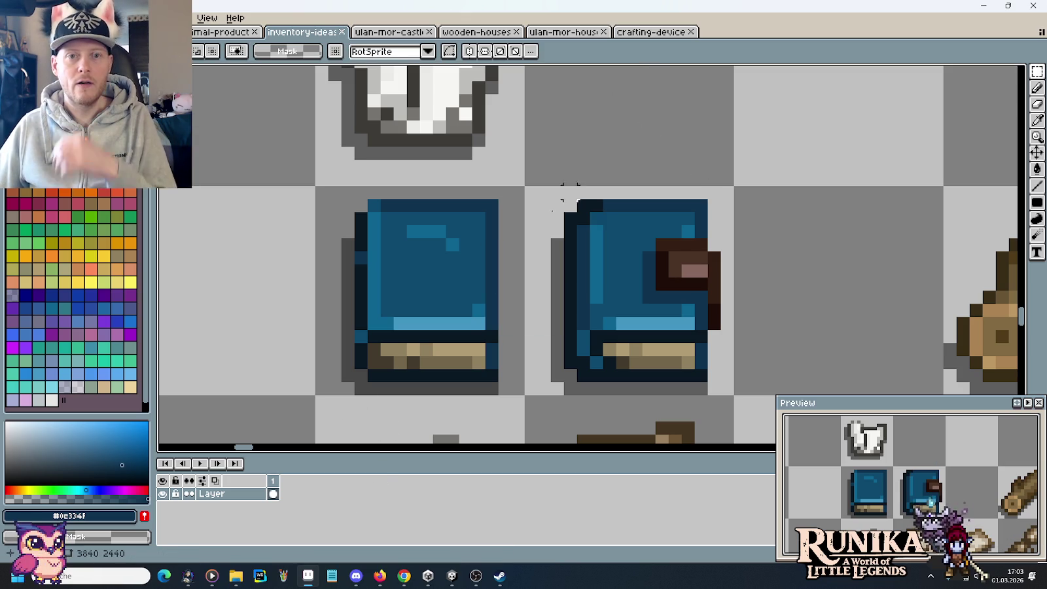
Browse to little-legends-sources/images/items, jump to 'book', and drag Book.png into Aseprite
{"action": "left_click", "coordinate": [235, 575]}
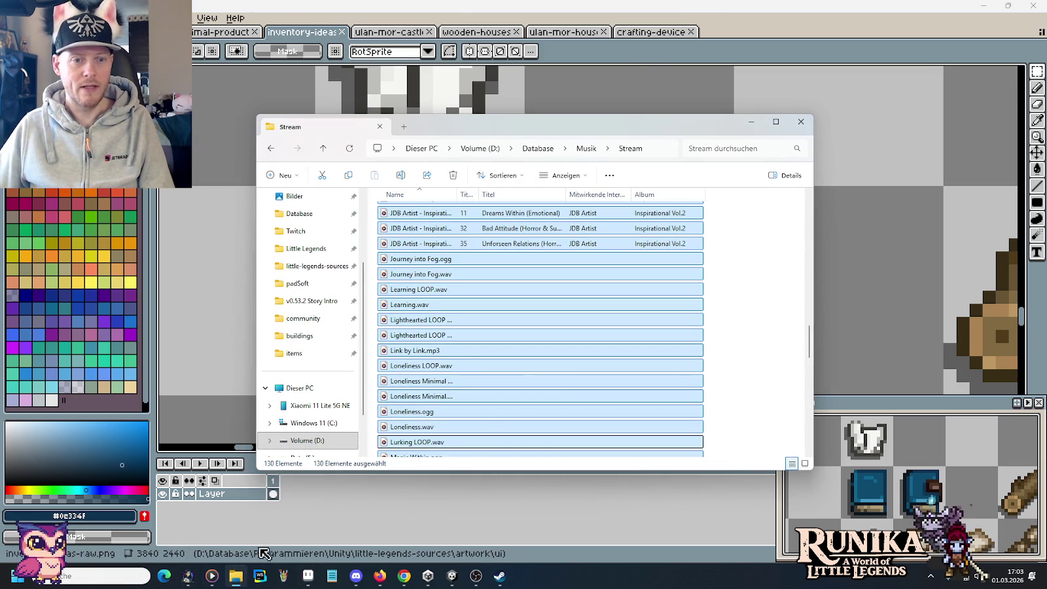
{"action": "right_click", "coordinate": [234, 576]}
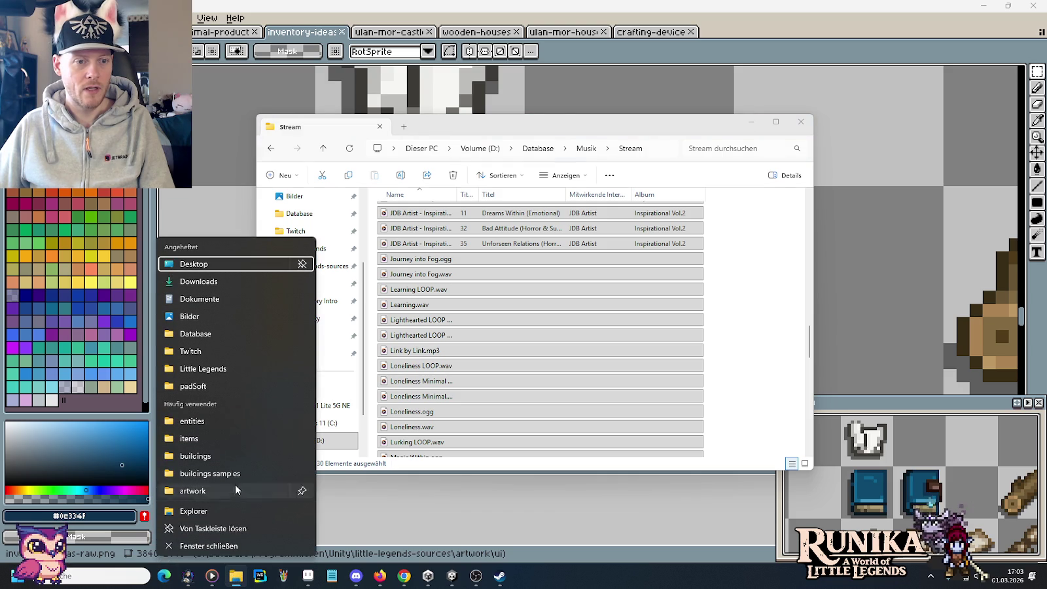
{"action": "left_click", "coordinate": [225, 372]}
{"action": "left_click", "coordinate": [329, 318]}
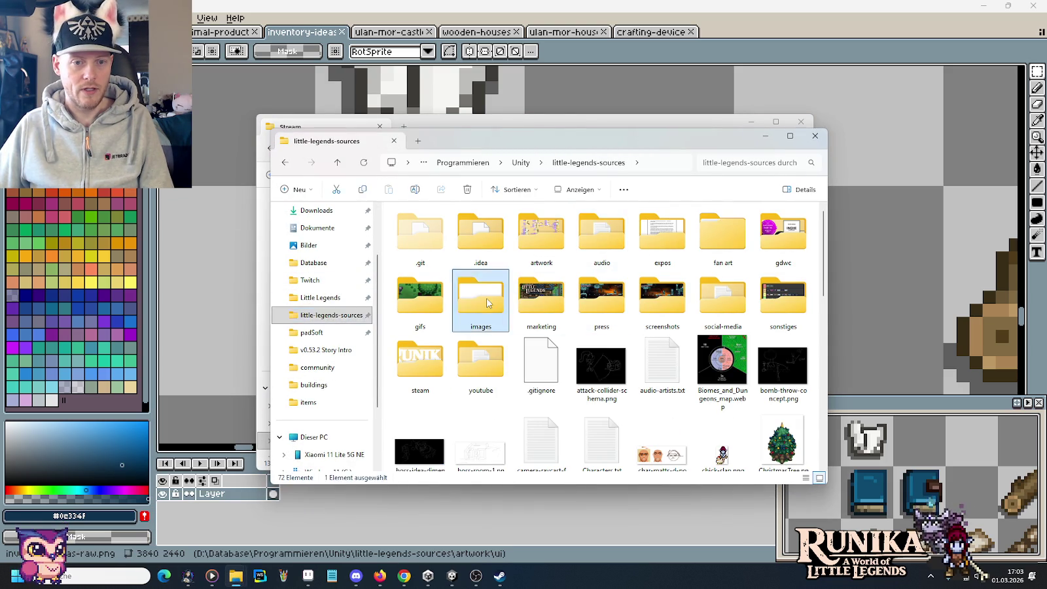
{"action": "double_click", "coordinate": [480, 294]}
{"action": "double_click", "coordinate": [419, 360]}
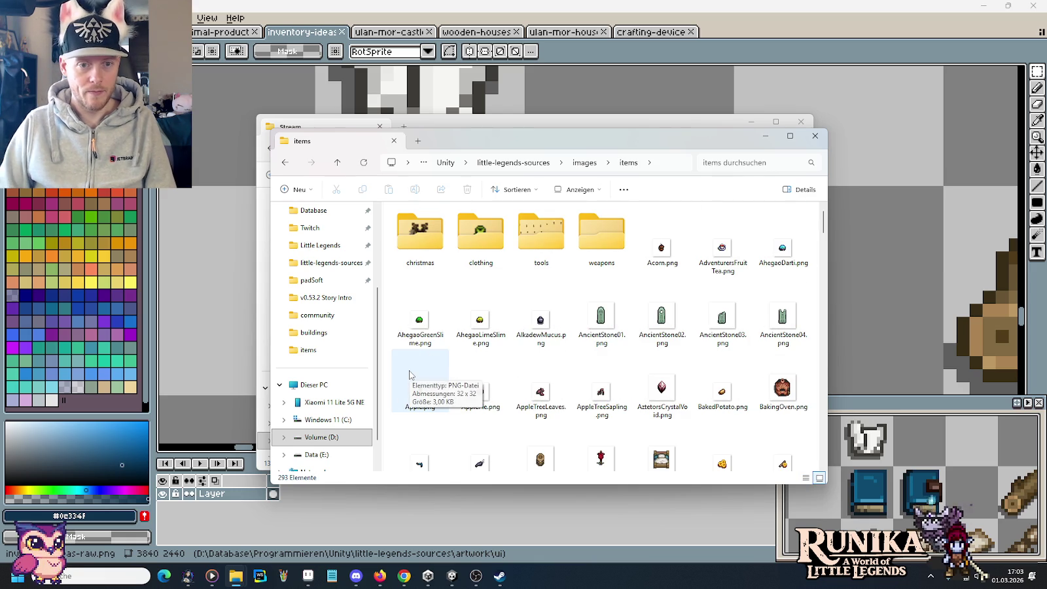
{"action": "left_click", "coordinate": [567, 288]}
{"action": "scroll", "coordinate": [579, 285], "scroll_direction": "down", "scroll_amount": 3}
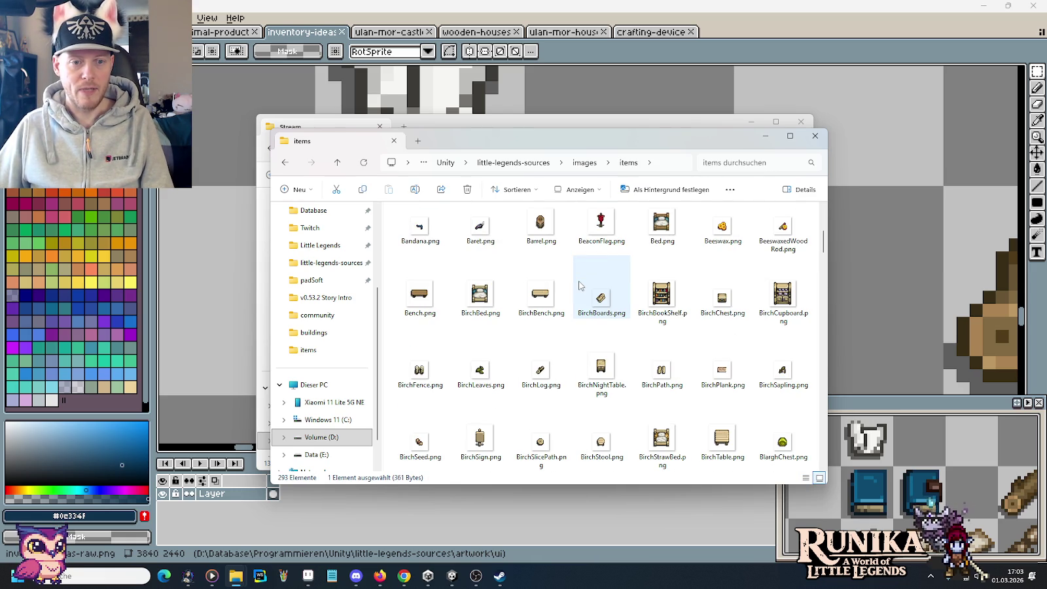
{"action": "type", "text": "book"}
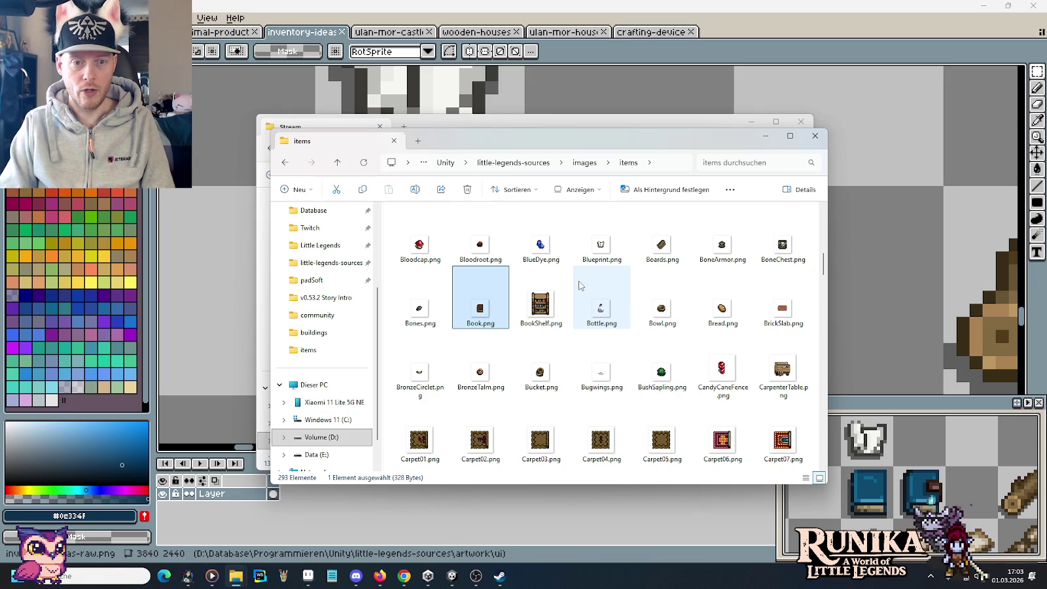
{"action": "left_click_drag", "start_coordinate": [481, 301], "coordinate": [855, 102]}
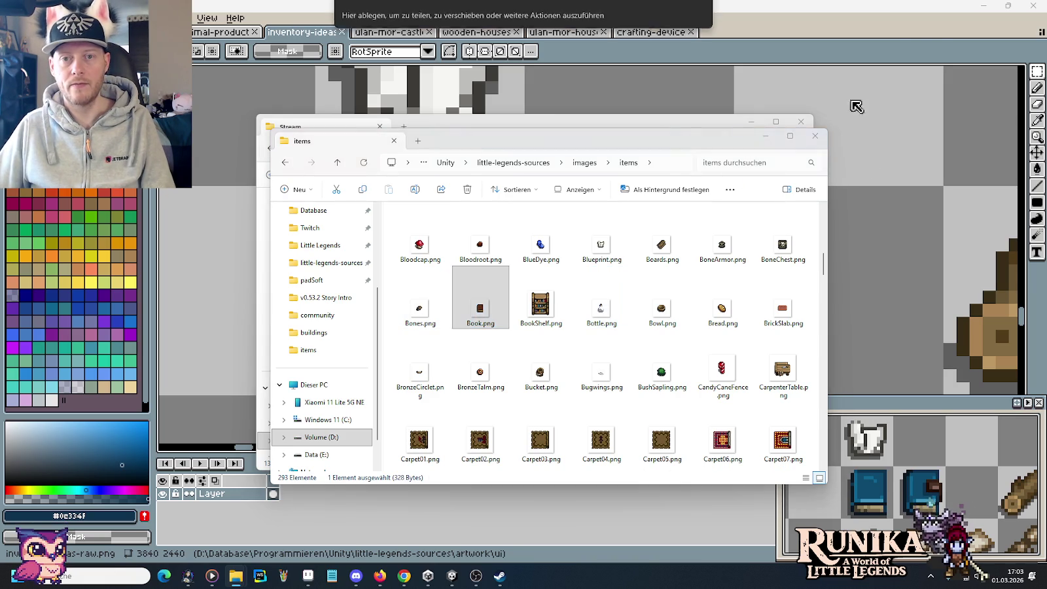
{"action": "scroll", "coordinate": [665, 233], "scroll_direction": "up", "scroll_amount": 2}
{"action": "scroll", "coordinate": [665, 232], "scroll_direction": "up", "scroll_amount": 1}
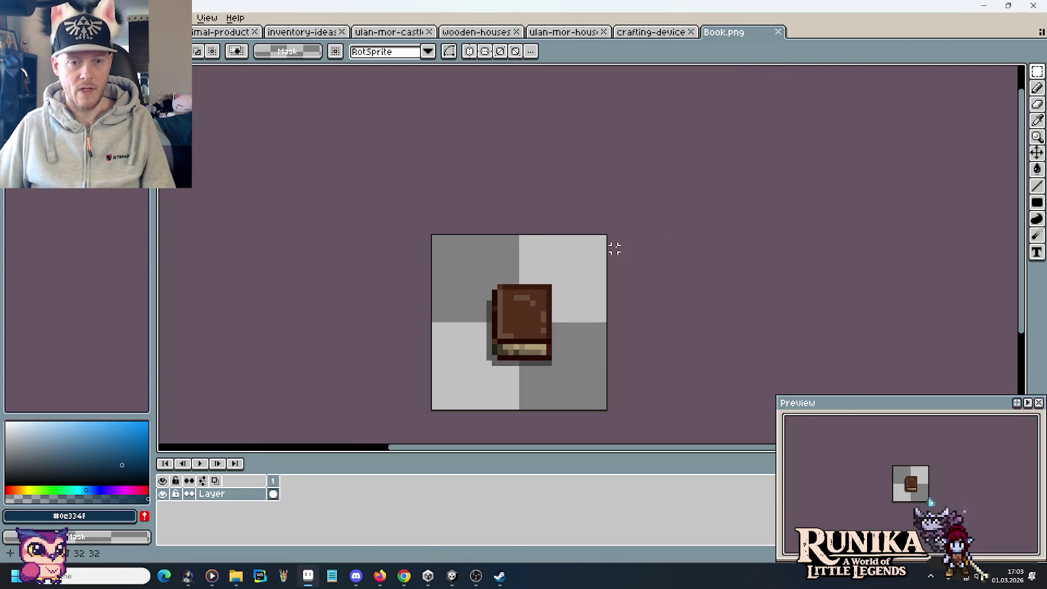
Select the entire 32×32 Book.png image and move over to the crafting-device sheet
{"action": "key", "text": "ctrl+a"}
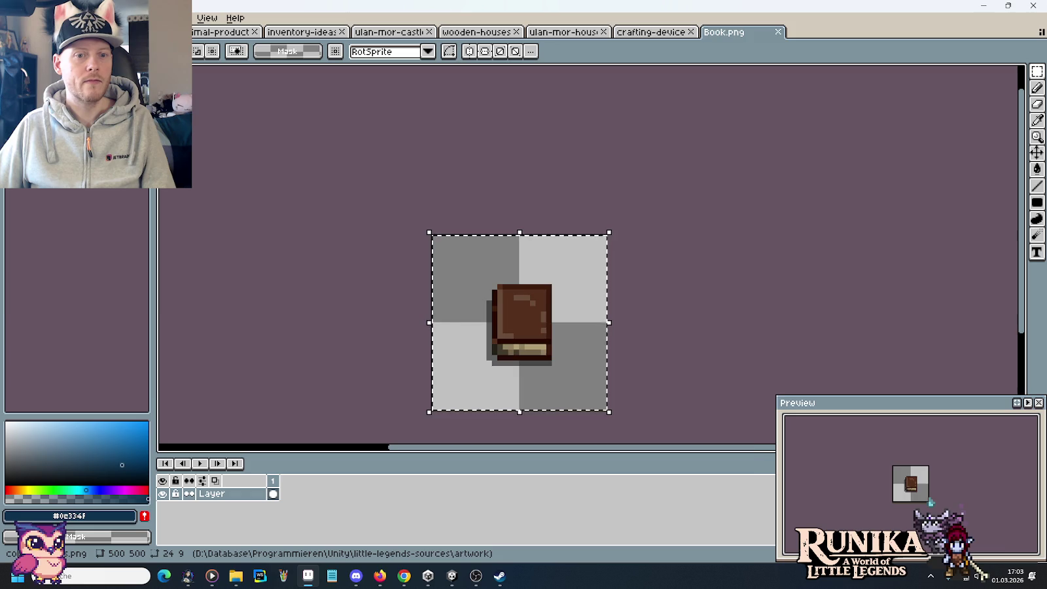
{"action": "left_click", "coordinate": [172, 32]}
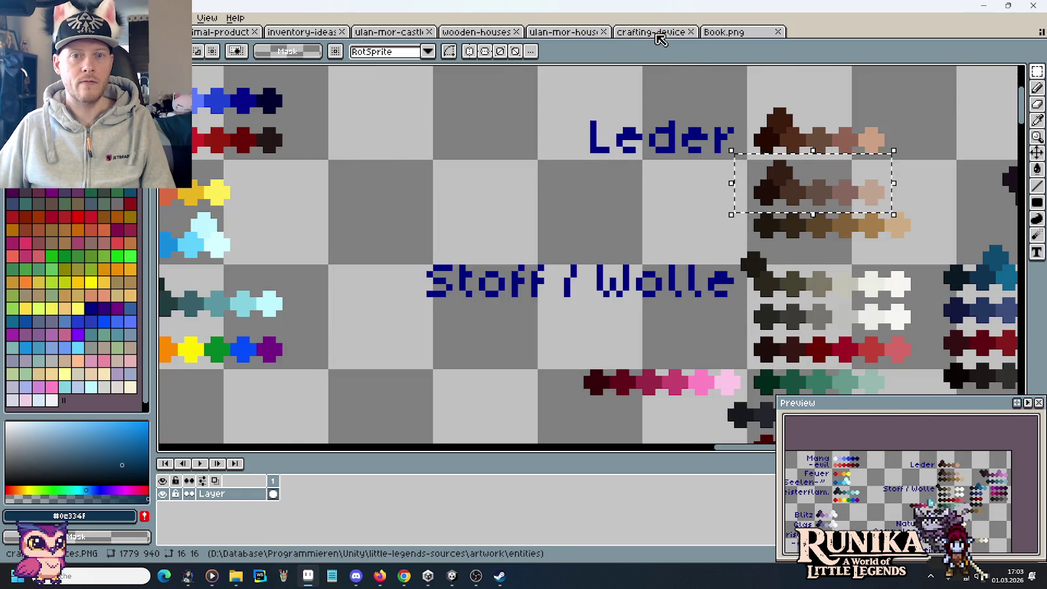
{"action": "left_click", "coordinate": [626, 32]}
{"action": "scroll", "coordinate": [549, 151], "scroll_direction": "right", "scroll_amount": 2}
{"action": "scroll", "coordinate": [481, 237], "scroll_direction": "right", "scroll_amount": 3}
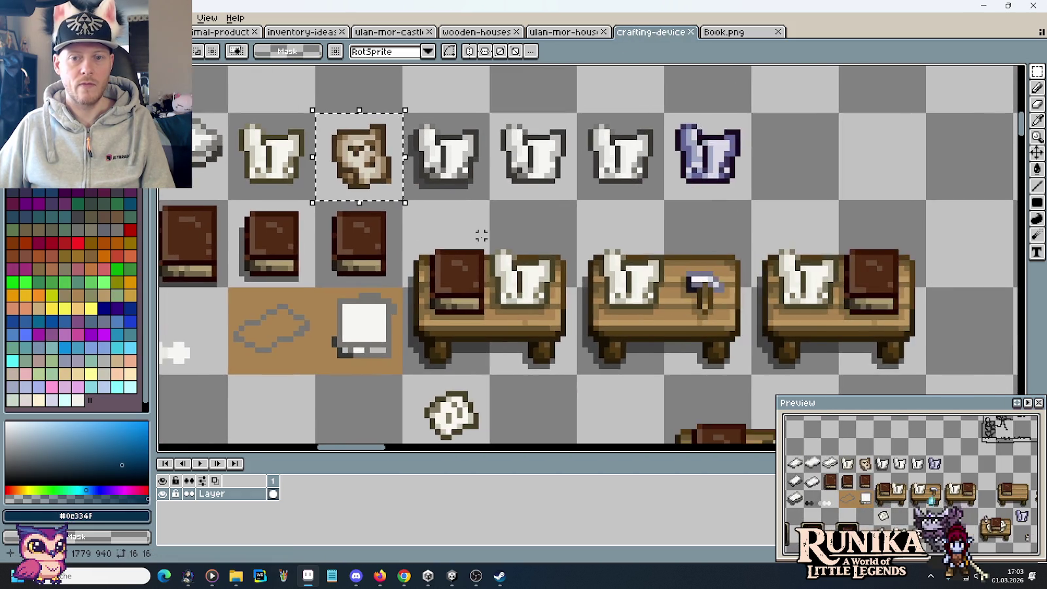
Paste the brown book into an empty area of the crafting-device sheet, nudged one pixel right
{"action": "scroll", "coordinate": [481, 236], "scroll_direction": "down", "scroll_amount": 2}
{"action": "scroll", "coordinate": [480, 236], "scroll_direction": "down", "scroll_amount": 1}
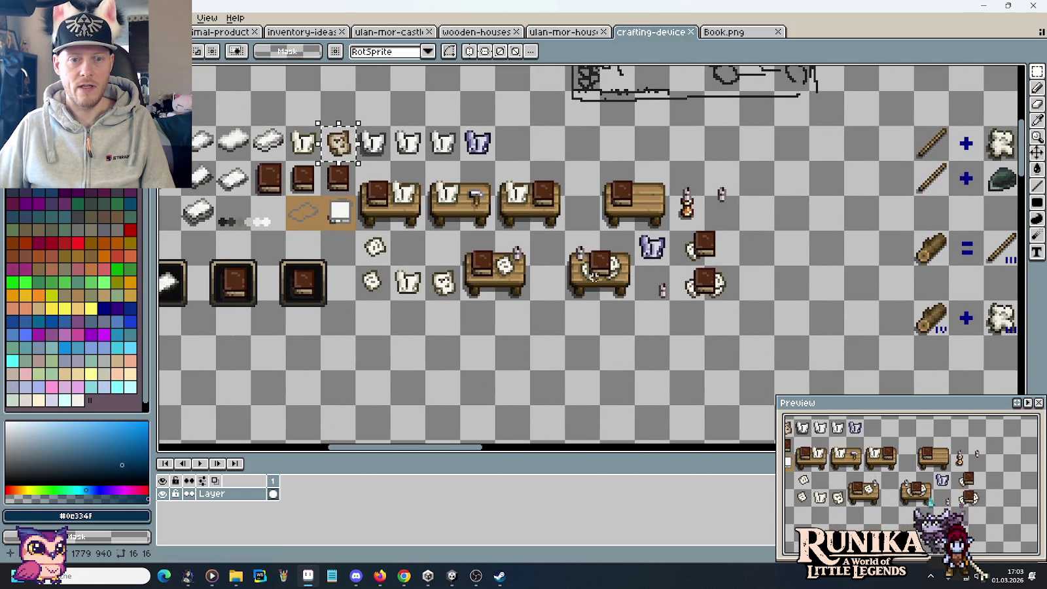
{"action": "left_click_drag", "start_coordinate": [424, 262], "coordinate": [639, 270]}
{"action": "scroll", "coordinate": [640, 270], "scroll_direction": "left", "scroll_amount": 3}
{"action": "scroll", "coordinate": [639, 270], "scroll_direction": "down", "scroll_amount": 1}
{"action": "scroll", "coordinate": [639, 269], "scroll_direction": "up", "scroll_amount": 1}
{"action": "mouse_move", "coordinate": [360, 105]}
{"action": "left_mouse_down"}
{"action": "mouse_move", "coordinate": [261, 99]}
{"action": "mouse_move", "coordinate": [585, 233]}
{"action": "mouse_move", "coordinate": [538, 185]}
{"action": "left_mouse_up"}
{"action": "scroll", "coordinate": [518, 176], "scroll_direction": "up", "scroll_amount": 1}
{"action": "key", "text": "ctrl+v"}
{"action": "key", "text": "Right"}
{"action": "key", "text": "Return"}
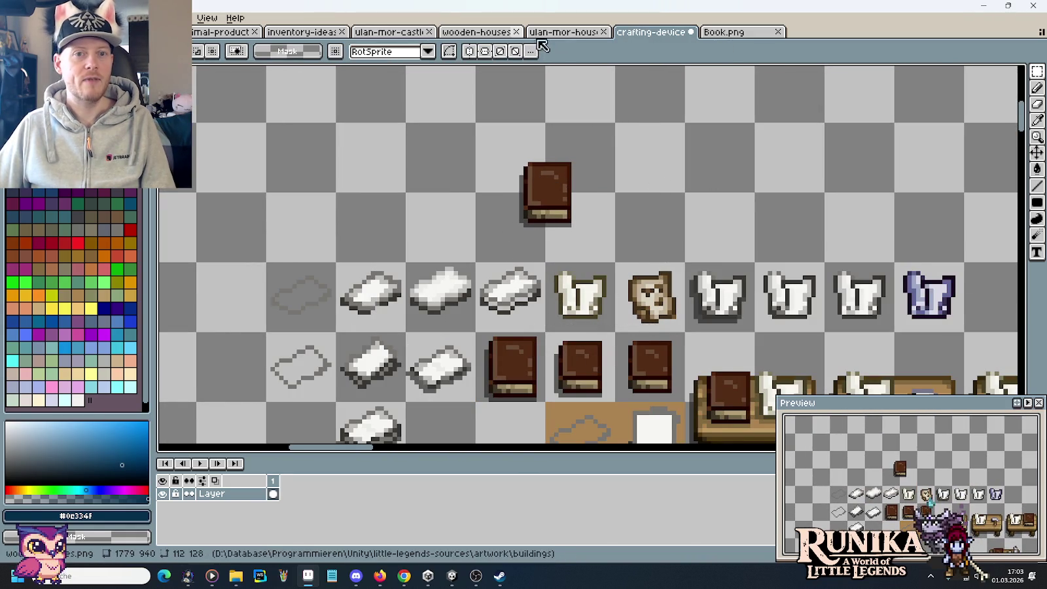
Bring the clasped blue book over from inventory-ideas and place it beside the brown book
{"action": "left_click", "coordinate": [234, 31]}
{"action": "left_click", "coordinate": [308, 31]}
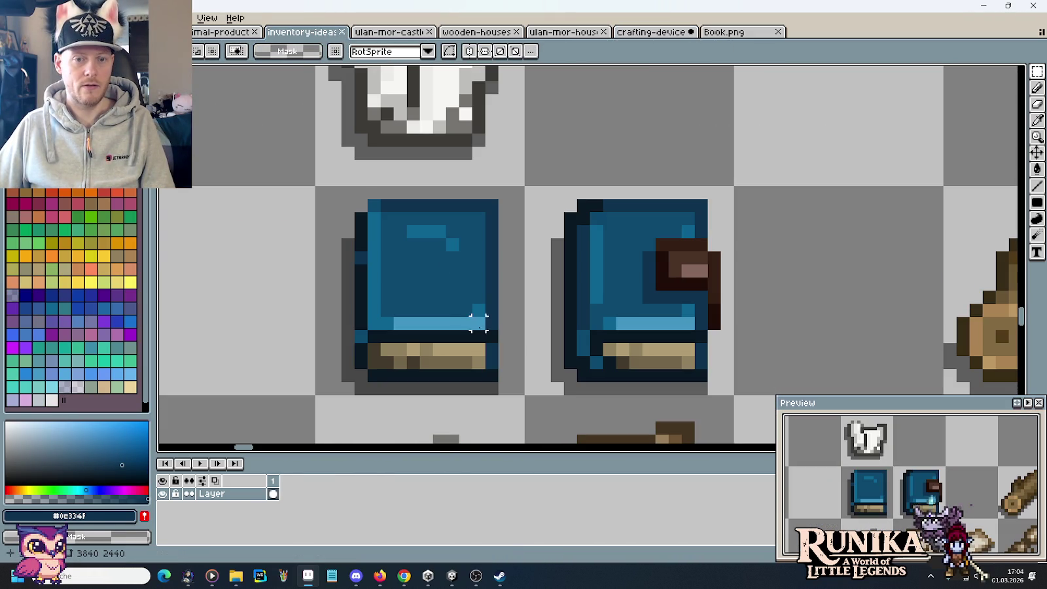
{"action": "left_click", "coordinate": [471, 316]}
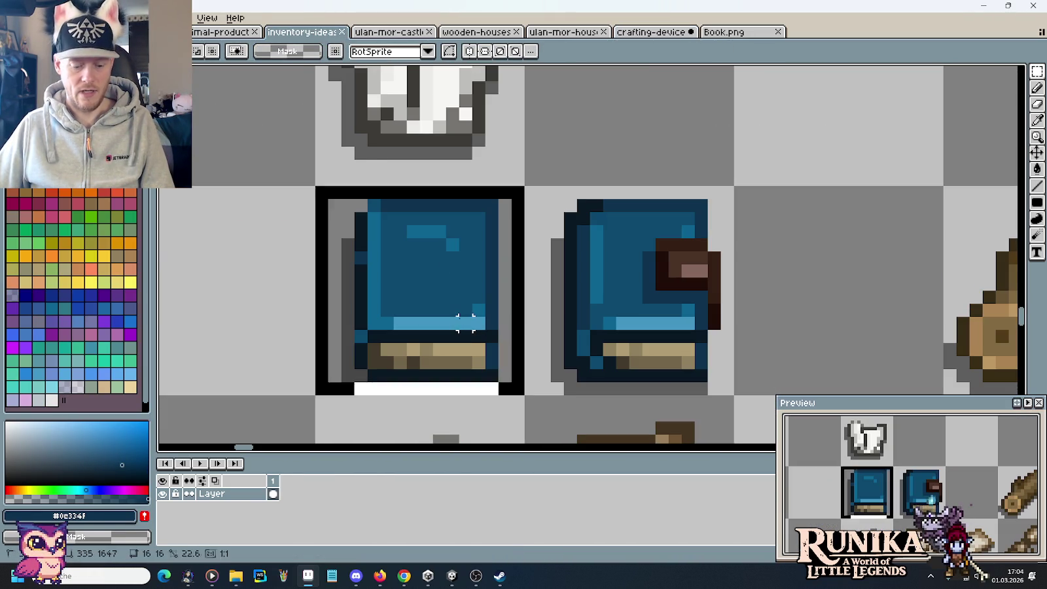
{"action": "left_click", "coordinate": [596, 297]}
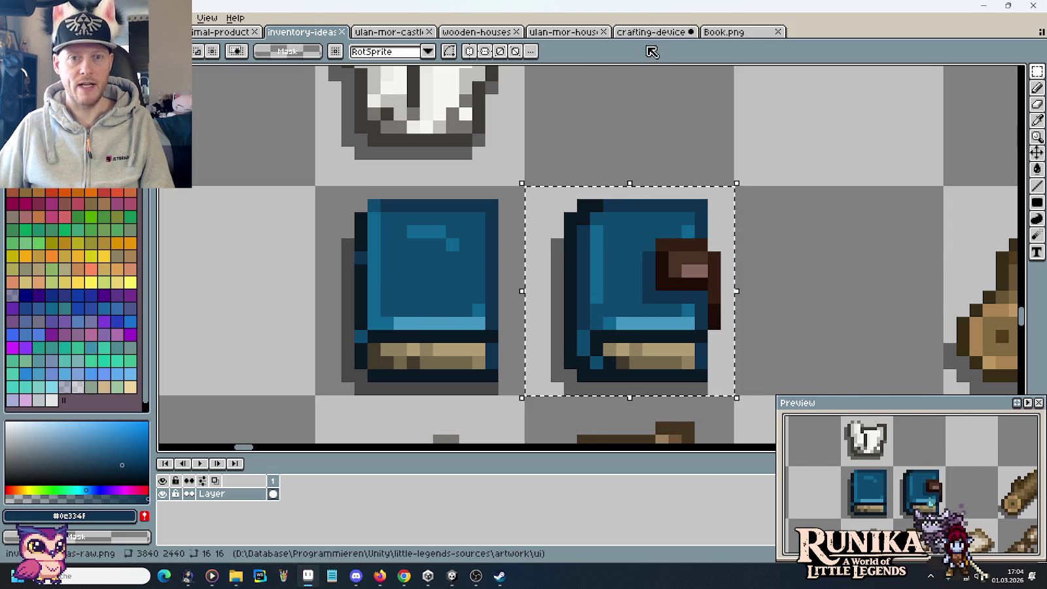
{"action": "left_click", "coordinate": [650, 31]}
{"action": "scroll", "coordinate": [675, 103], "scroll_direction": "up", "scroll_amount": 1}
{"action": "scroll", "coordinate": [630, 225], "scroll_direction": "up", "scroll_amount": 1}
{"action": "key", "text": "ctrl+v"}
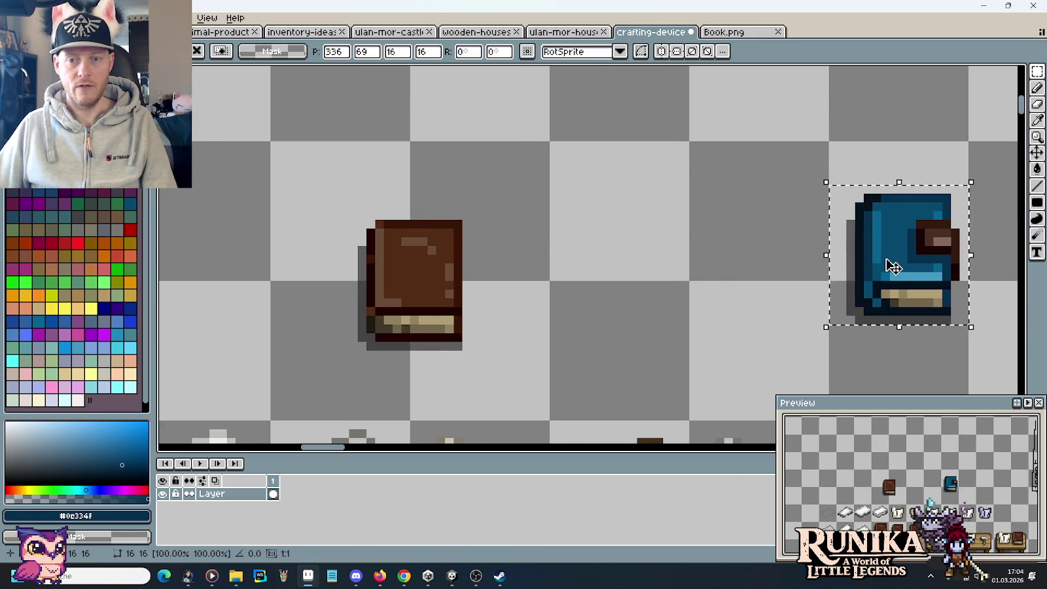
{"action": "left_click_drag", "start_coordinate": [916, 278], "coordinate": [638, 234]}
{"action": "left_click", "coordinate": [478, 281]}
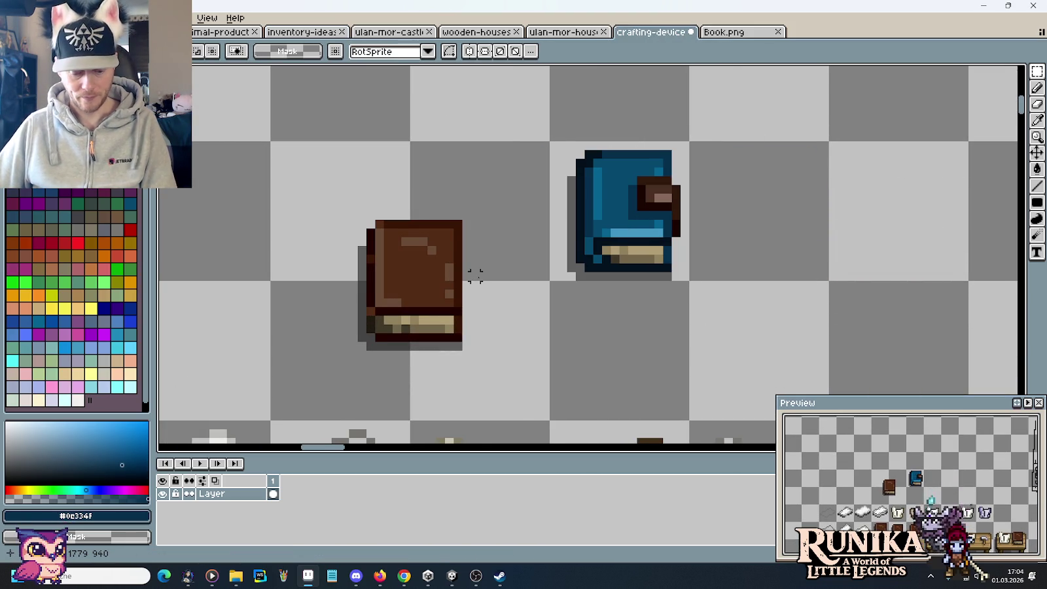
{"action": "scroll", "coordinate": [475, 294], "scroll_direction": "up", "scroll_amount": 1}
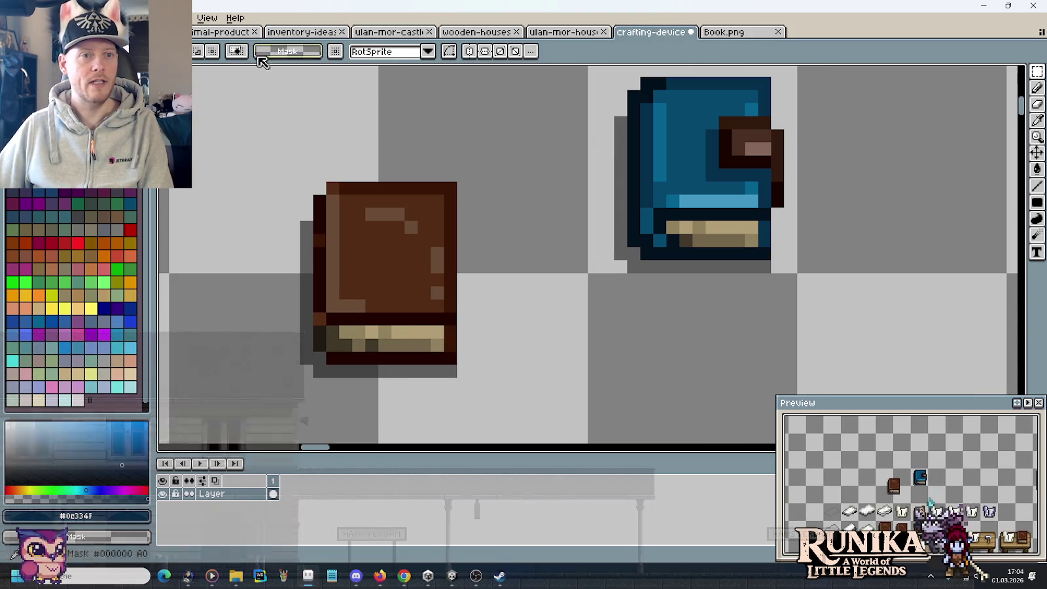
{"action": "key", "text": "ctrl+tab"}
{"action": "scroll", "coordinate": [717, 199], "scroll_direction": "down", "scroll_amount": 2}
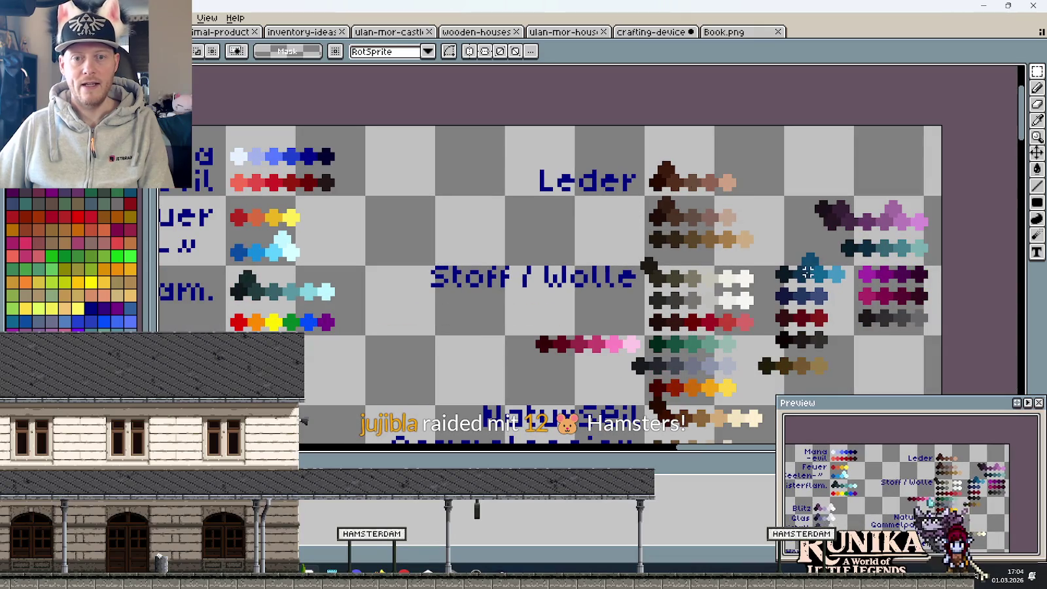
Use the eyedropper on the colour-palette sheet, then return to the crafting-device sheet
{"action": "key", "text": "i"}
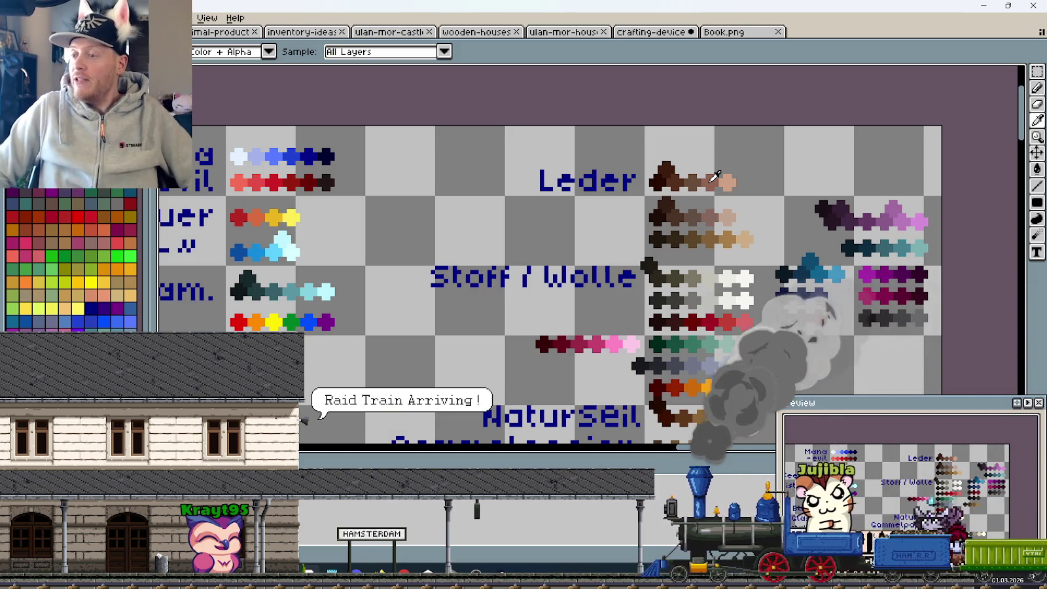
{"action": "key", "text": "2"}
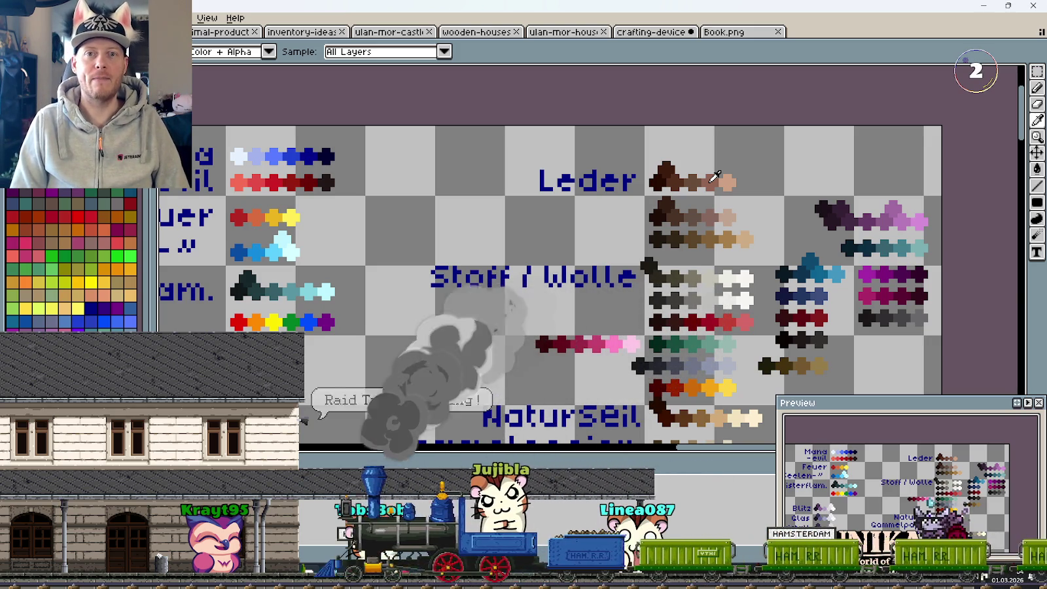
{"action": "key", "text": "3"}
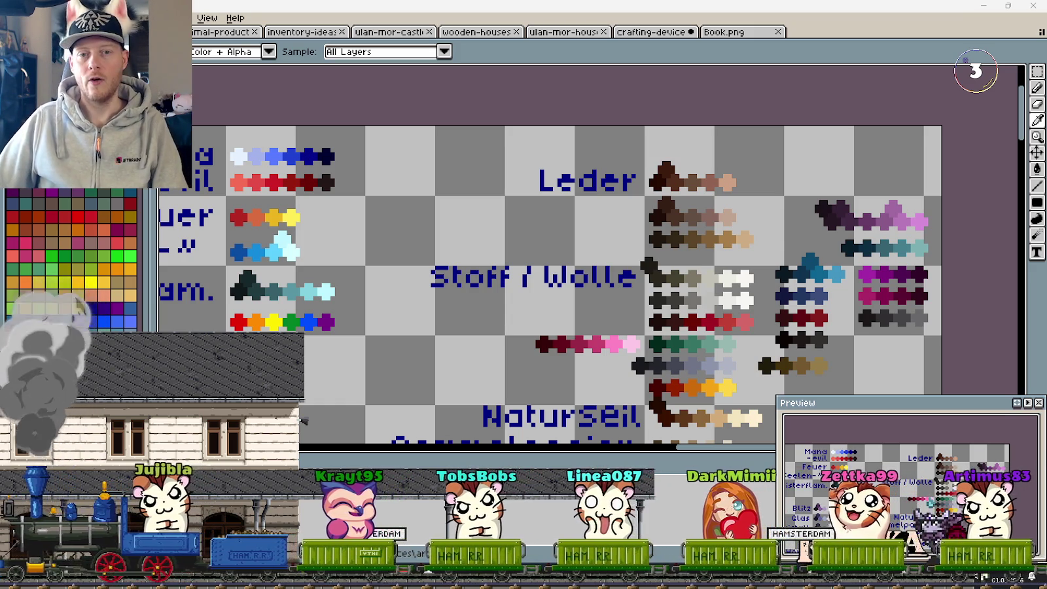
{"action": "left_click", "coordinate": [651, 31]}
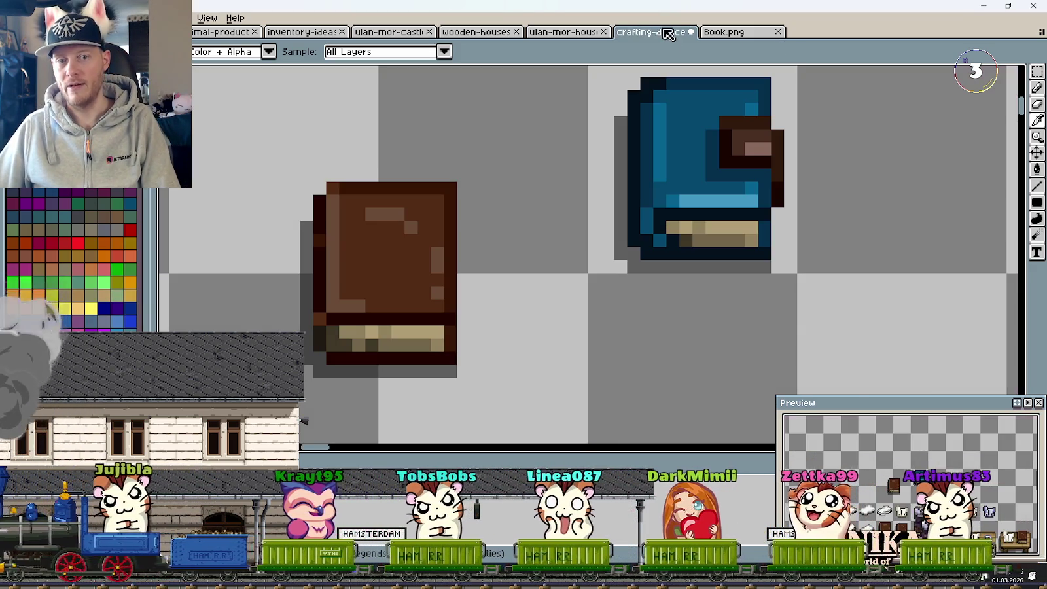
Draw a lighter rosy-brown row along the bottom edge of the brown book's cover
{"action": "key", "text": "b"}
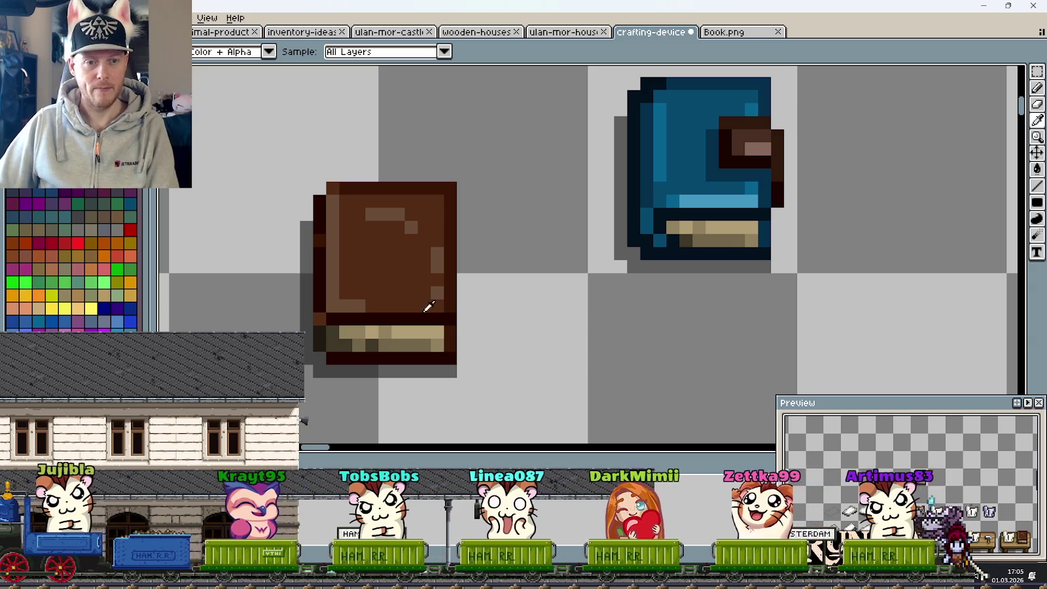
{"action": "left_click_drag", "start_coordinate": [416, 303], "coordinate": [367, 304]}
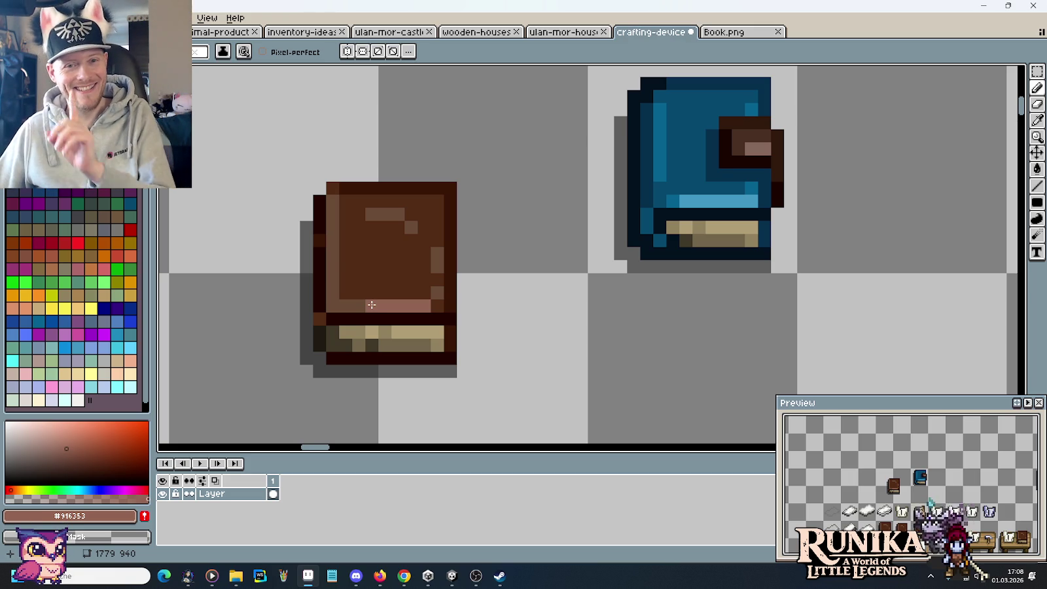
Repaint the brown book's left edge with the darker brown and dark outline colours
{"action": "left_click", "coordinate": [359, 283]}
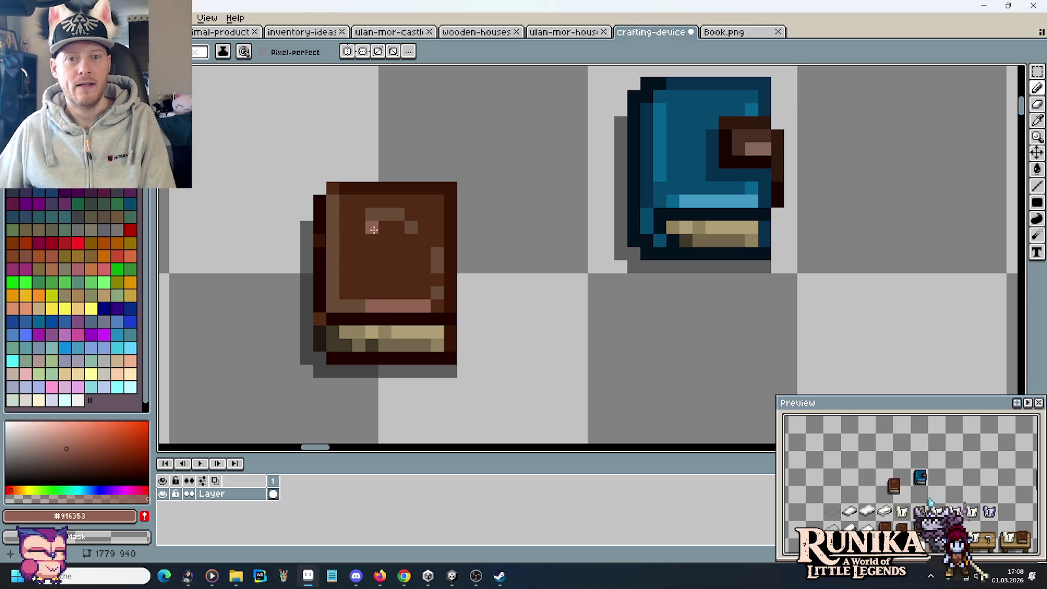
{"action": "left_click", "coordinate": [331, 190], "text": "alt"}
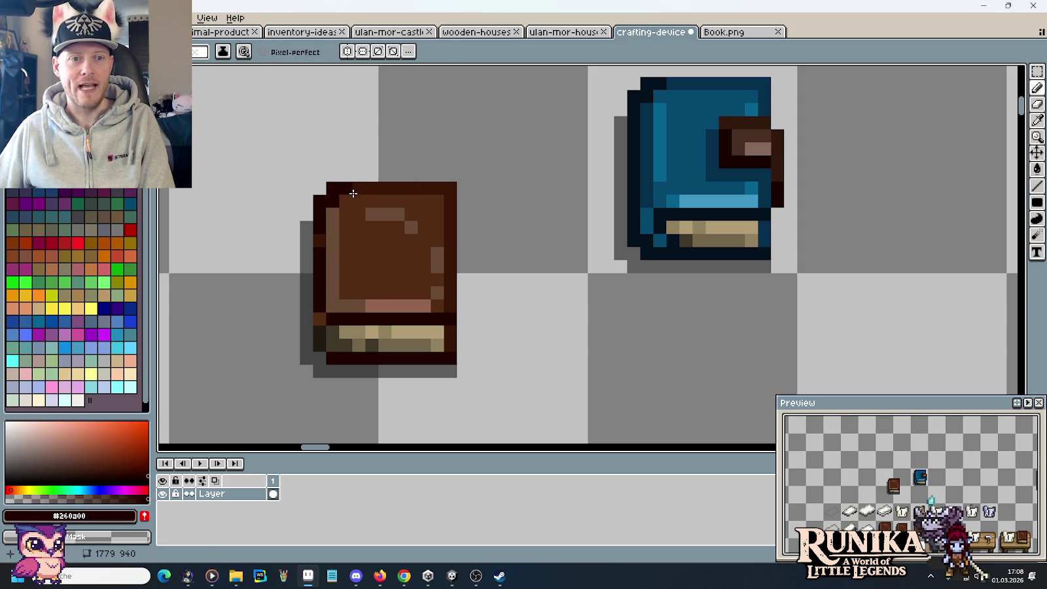
{"action": "left_click", "coordinate": [367, 183], "text": "alt"}
{"action": "mouse_move", "coordinate": [331, 228]}
{"action": "left_mouse_down"}
{"action": "mouse_move", "coordinate": [330, 211]}
{"action": "mouse_move", "coordinate": [333, 305]}
{"action": "left_mouse_up"}
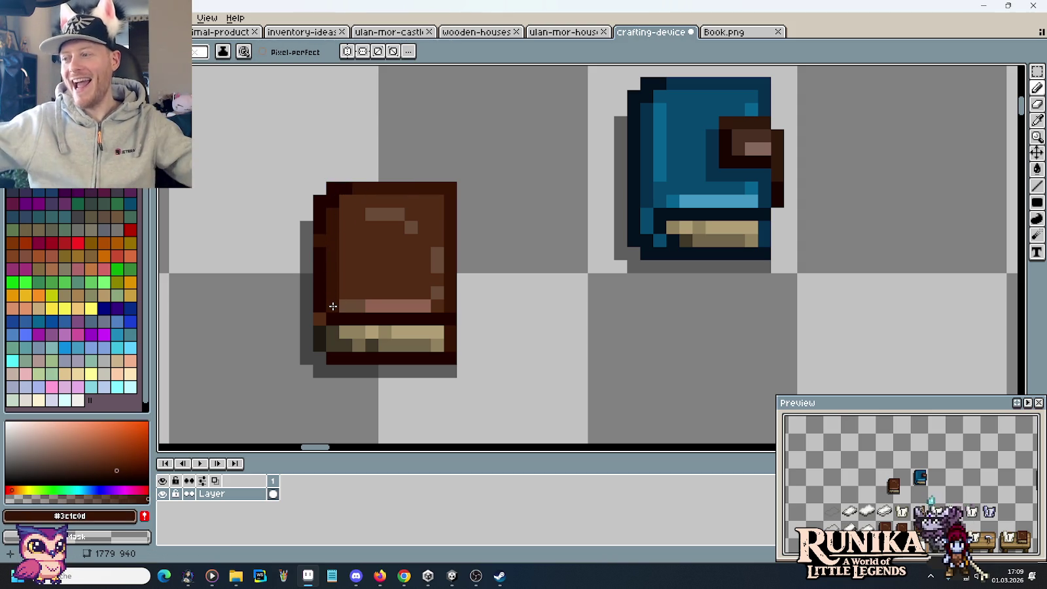
{"action": "left_click", "coordinate": [319, 245], "text": "alt"}
{"action": "left_click", "coordinate": [319, 320]}
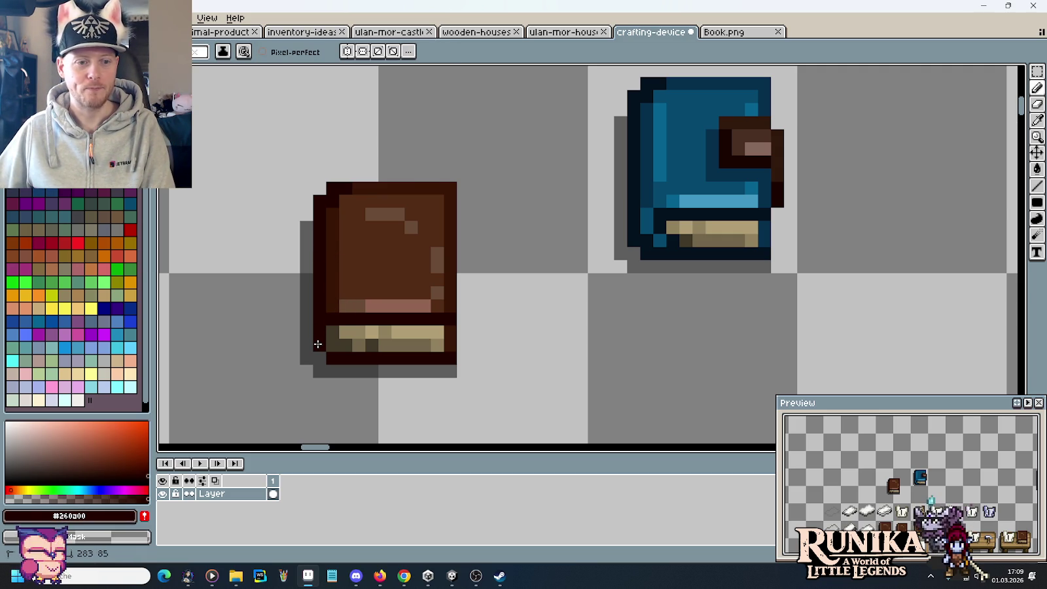
Rework the book's lower-left corner pixels in base brown and dark outline colour
{"action": "left_click", "coordinate": [357, 281], "text": "alt"}
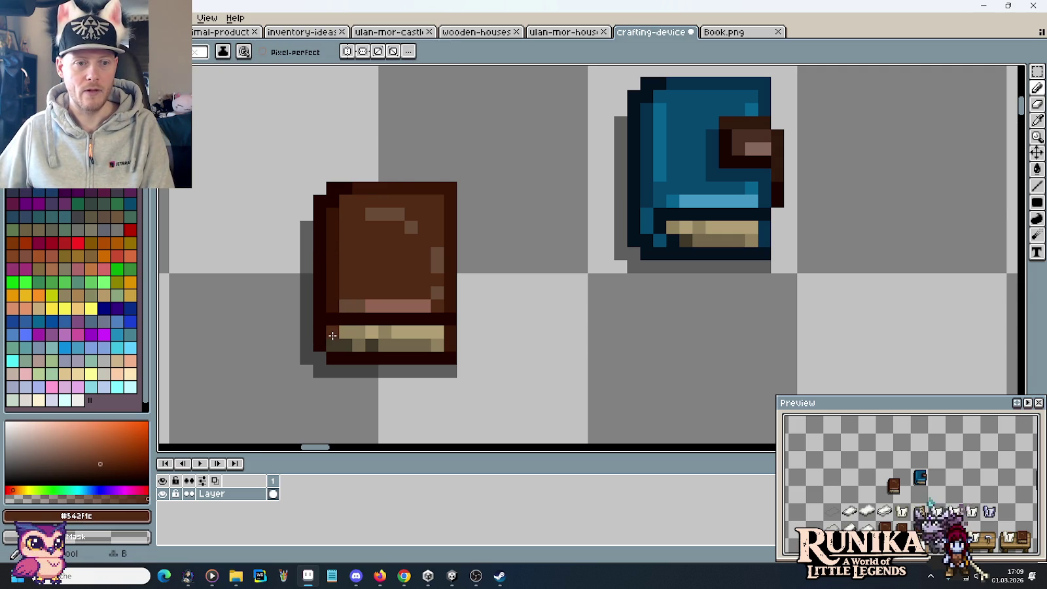
{"action": "left_click", "coordinate": [355, 280], "text": "alt"}
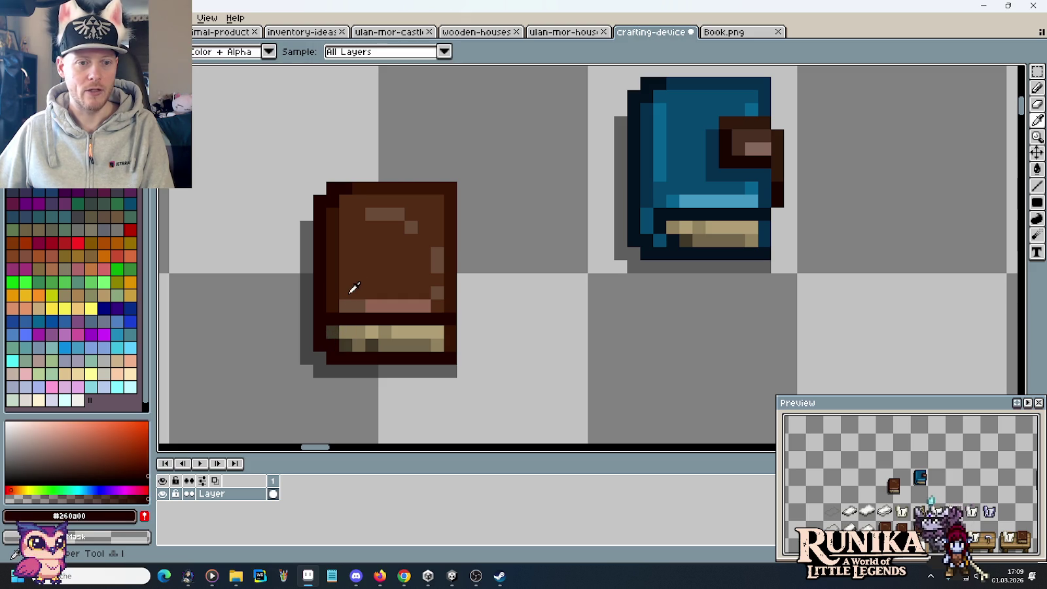
{"action": "left_click", "coordinate": [335, 332]}
{"action": "left_click", "coordinate": [335, 315]}
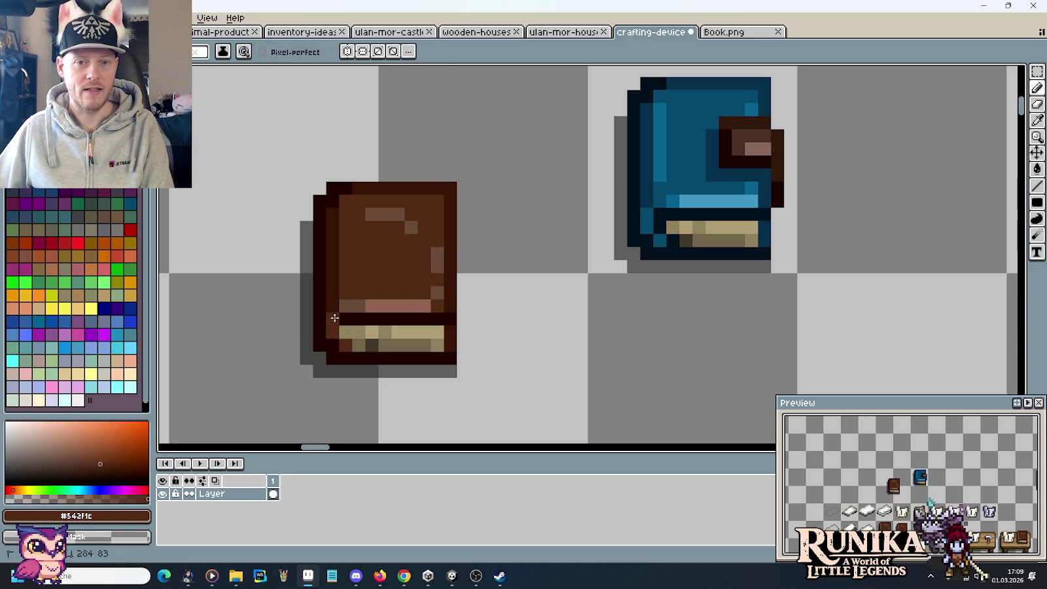
{"action": "left_click", "coordinate": [345, 307]}
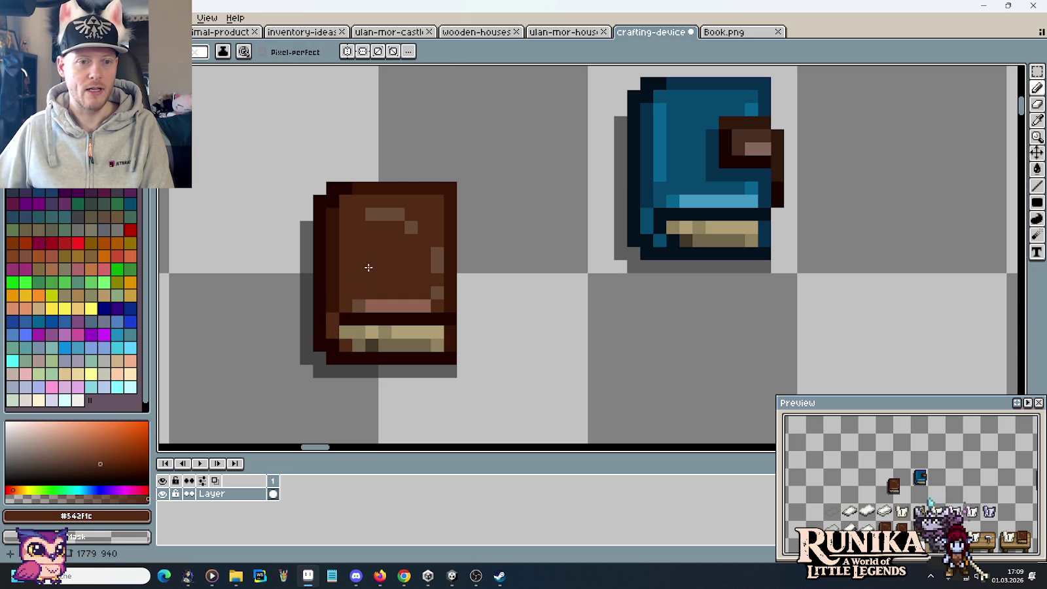
{"action": "left_click", "coordinate": [351, 318], "text": "alt"}
{"action": "left_click", "coordinate": [347, 332]}
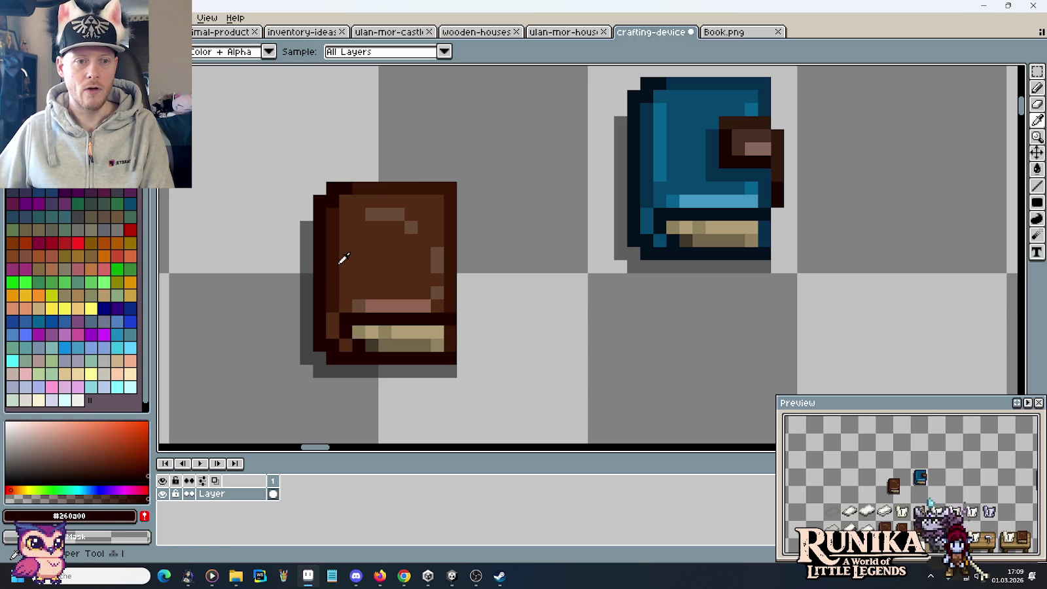
Extend the light-brown highlight strip further up the book's right edge
{"action": "left_click", "coordinate": [338, 257], "text": "alt"}
{"action": "left_click", "coordinate": [443, 298]}
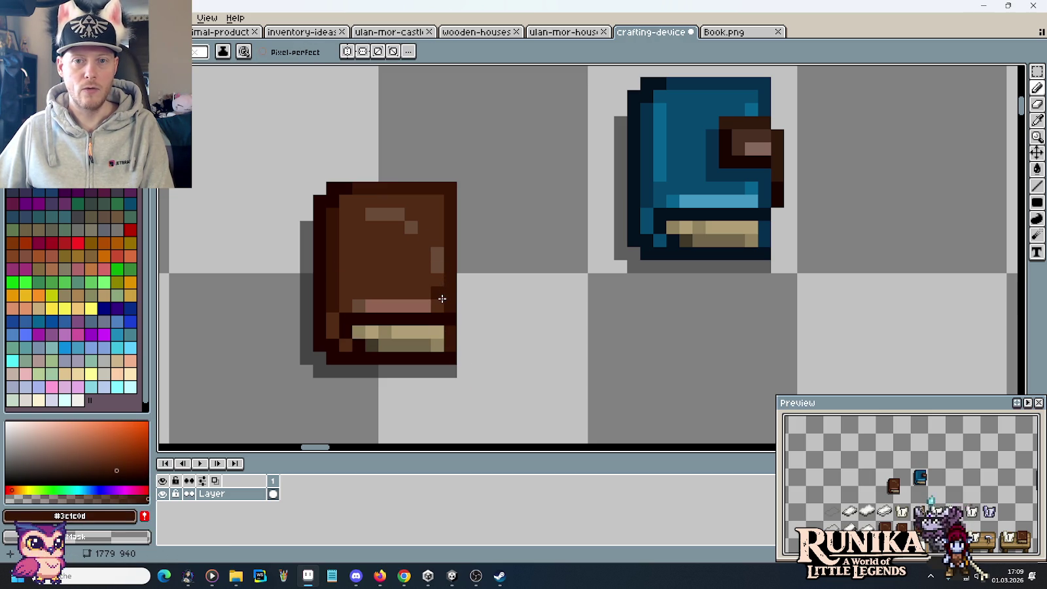
{"action": "key", "text": "ctrl+z"}
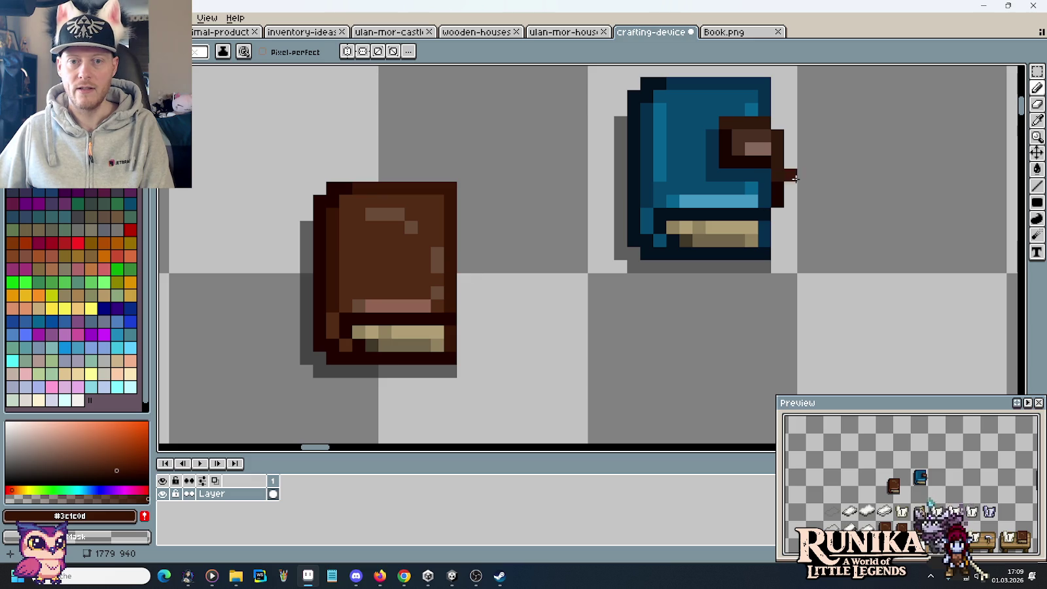
{"action": "left_click", "coordinate": [435, 280], "text": "alt"}
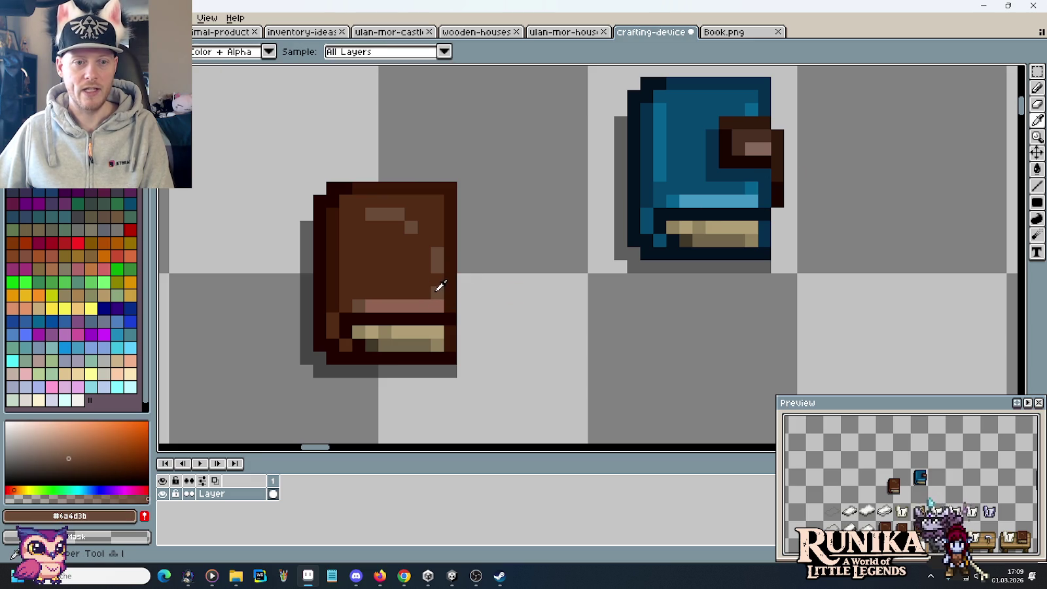
{"action": "left_click_drag", "start_coordinate": [437, 215], "coordinate": [437, 241]}
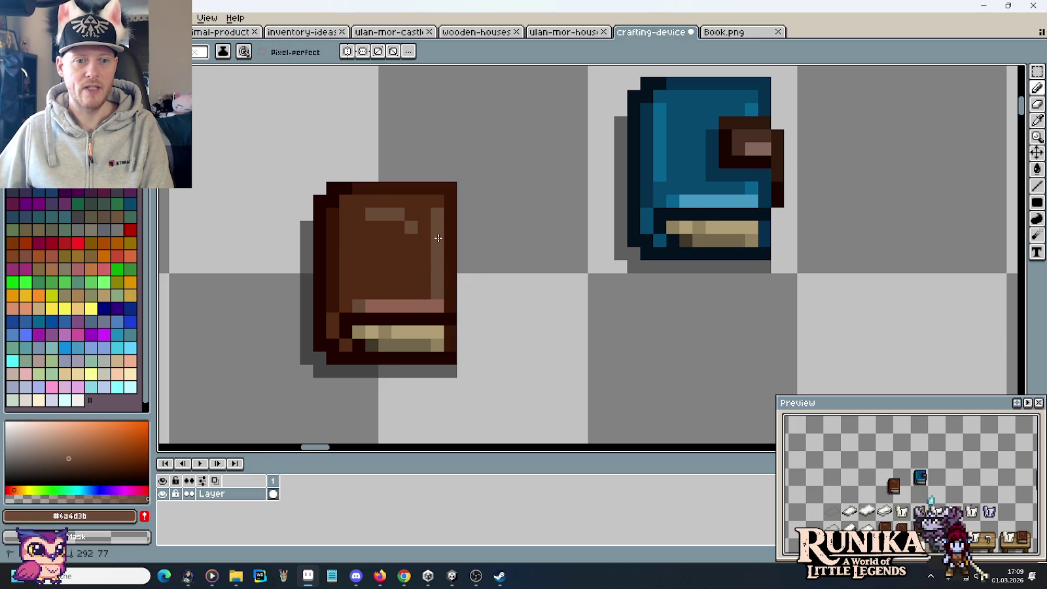
{"action": "scroll", "coordinate": [516, 315], "scroll_direction": "down", "scroll_amount": 3}
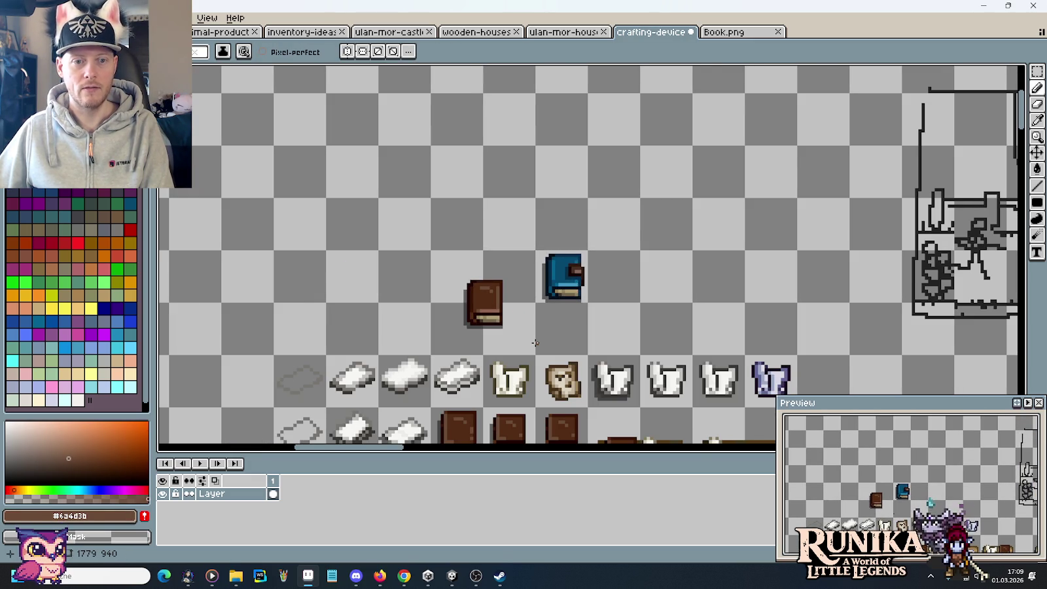
Paste the Book.png book beside the brown book on the crafting-device sheet and commit it
{"action": "left_click", "coordinate": [746, 33]}
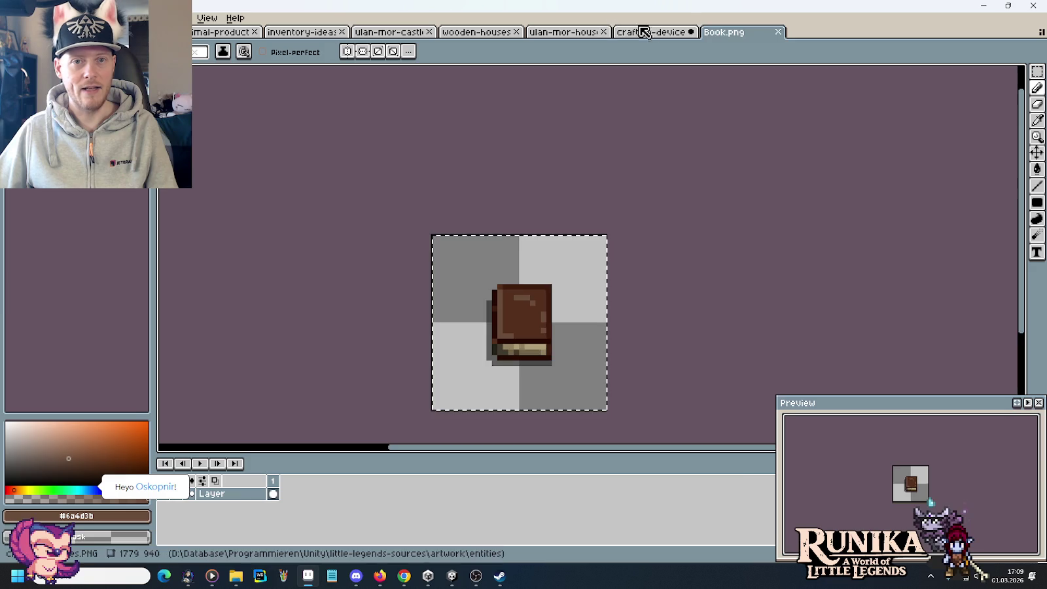
{"action": "left_click", "coordinate": [644, 33]}
{"action": "key", "text": "ctrl+v"}
{"action": "left_click_drag", "start_coordinate": [599, 95], "coordinate": [396, 305]}
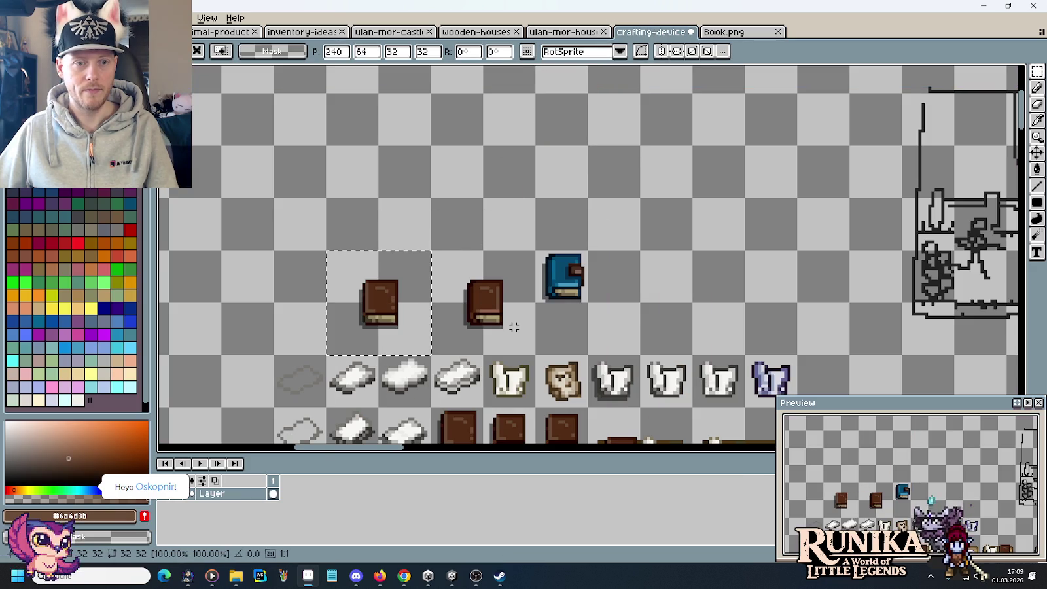
{"action": "left_click", "coordinate": [536, 320]}
Return to the Pencil and pick a colour from the book's page band
{"action": "scroll", "coordinate": [556, 332], "scroll_direction": "up", "scroll_amount": 1}
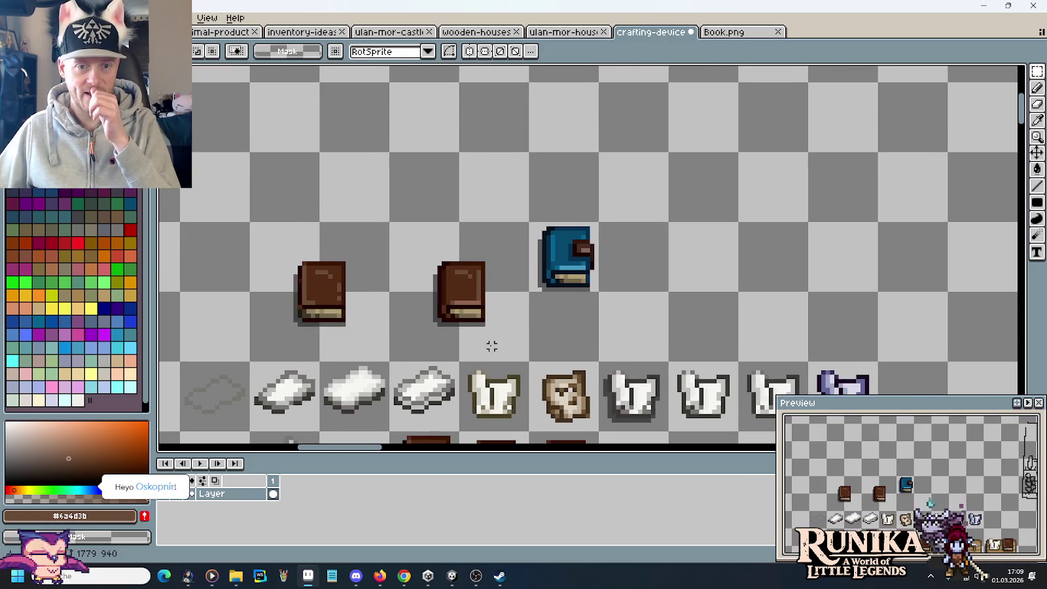
{"action": "scroll", "coordinate": [491, 346], "scroll_direction": "left", "scroll_amount": 3}
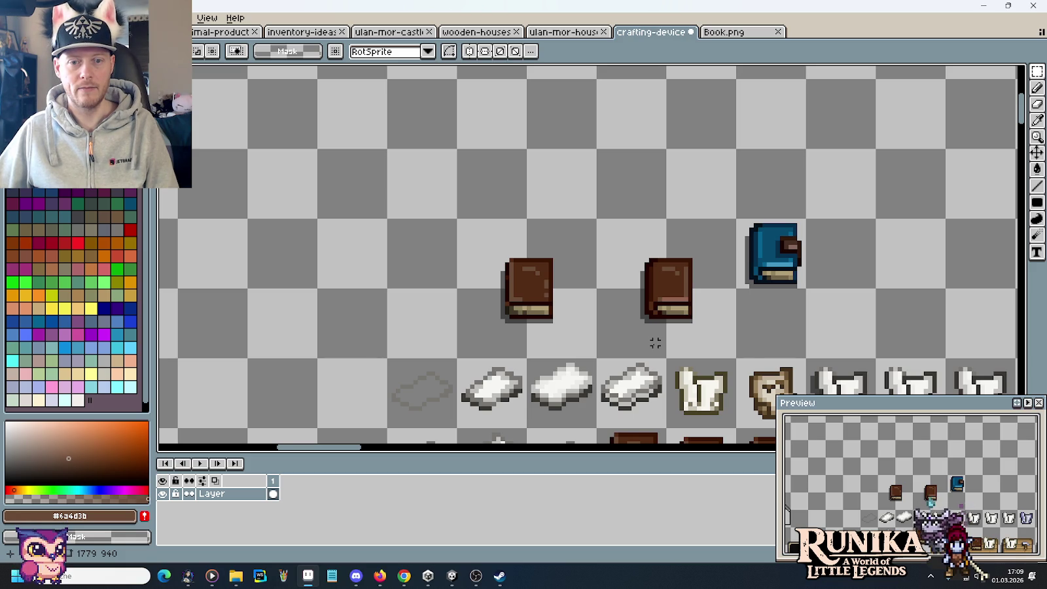
{"action": "scroll", "coordinate": [655, 342], "scroll_direction": "up", "scroll_amount": 2}
{"action": "scroll", "coordinate": [549, 320], "scroll_direction": "up", "scroll_amount": 2}
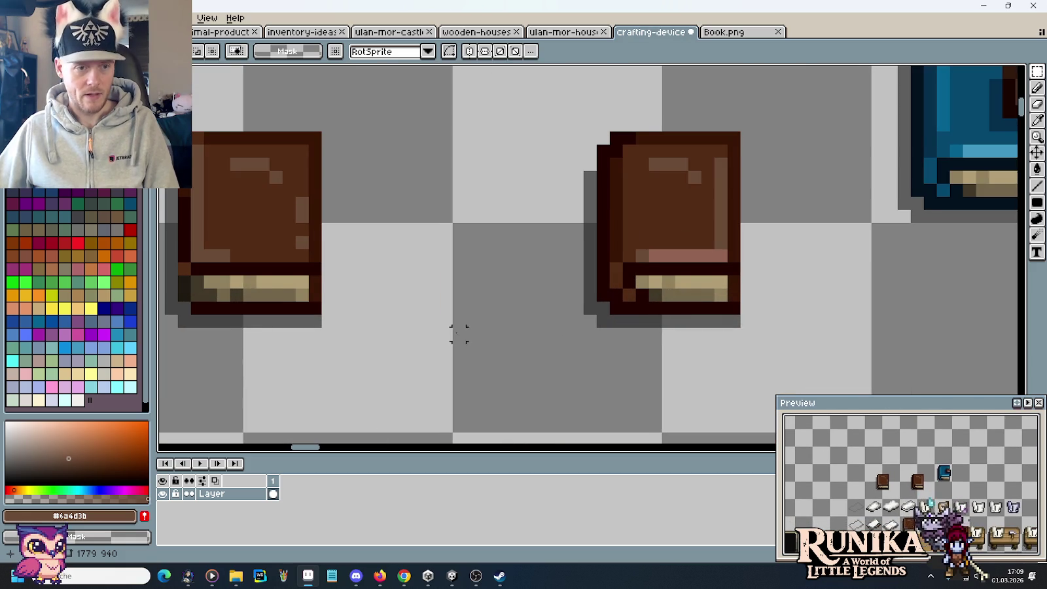
{"action": "key", "text": "b"}
{"action": "left_click", "coordinate": [227, 281], "text": "alt"}
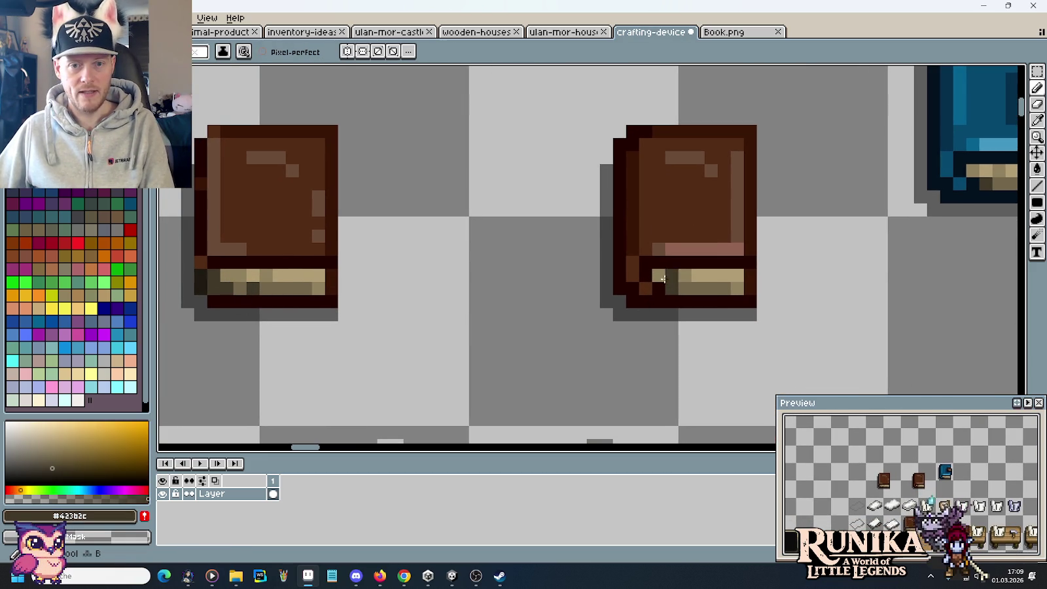
Sample the book's page colours with the Eyedropper, then return to the Pencil
{"action": "key", "text": "i"}
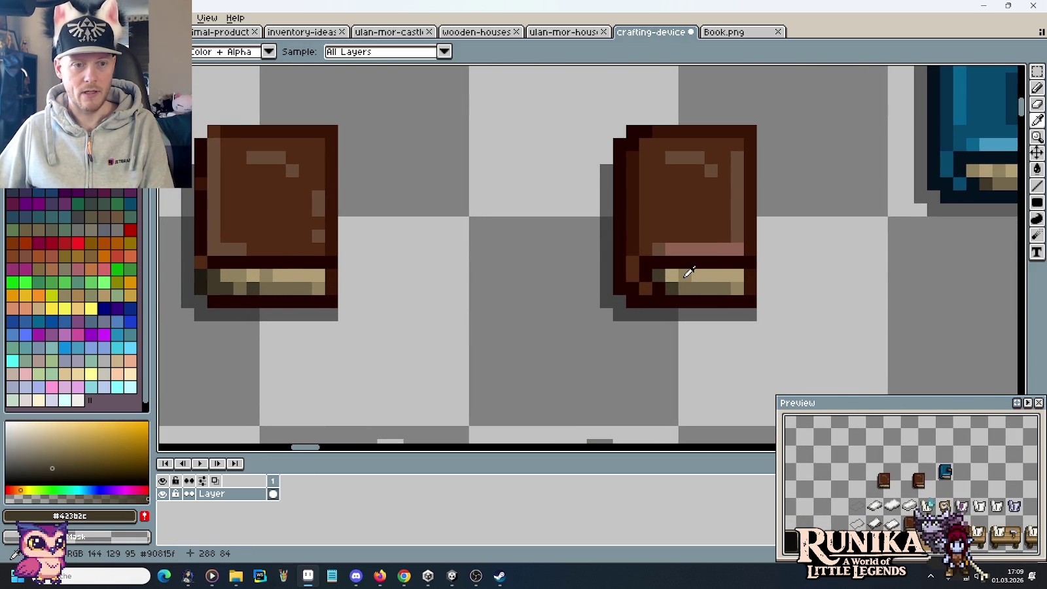
{"action": "left_click", "coordinate": [687, 286]}
{"action": "left_click", "coordinate": [681, 276]}
{"action": "key", "text": "b"}
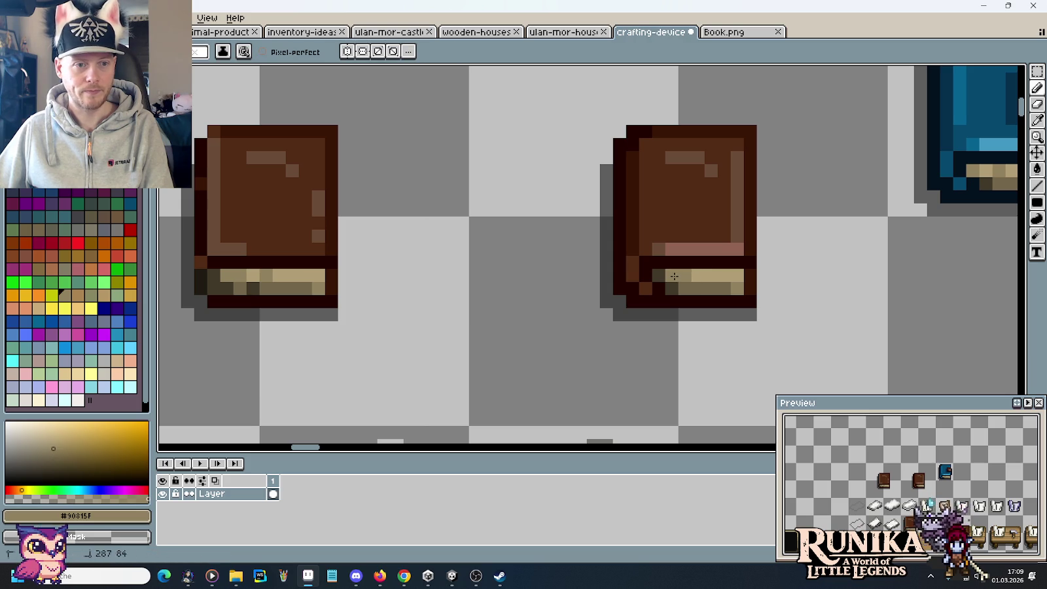
Zoom out to the blue book and draw a rectangular selection around it
{"action": "scroll", "coordinate": [723, 314], "scroll_direction": "down", "scroll_amount": 1}
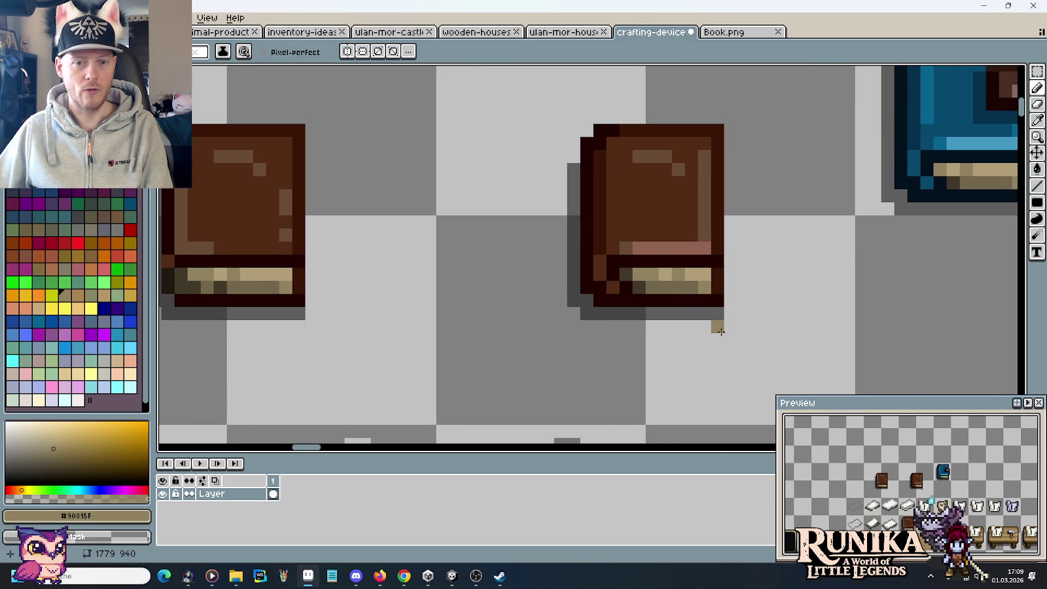
{"action": "scroll", "coordinate": [720, 327], "scroll_direction": "down", "scroll_amount": 1}
{"action": "left_click_drag", "start_coordinate": [759, 301], "coordinate": [717, 318]}
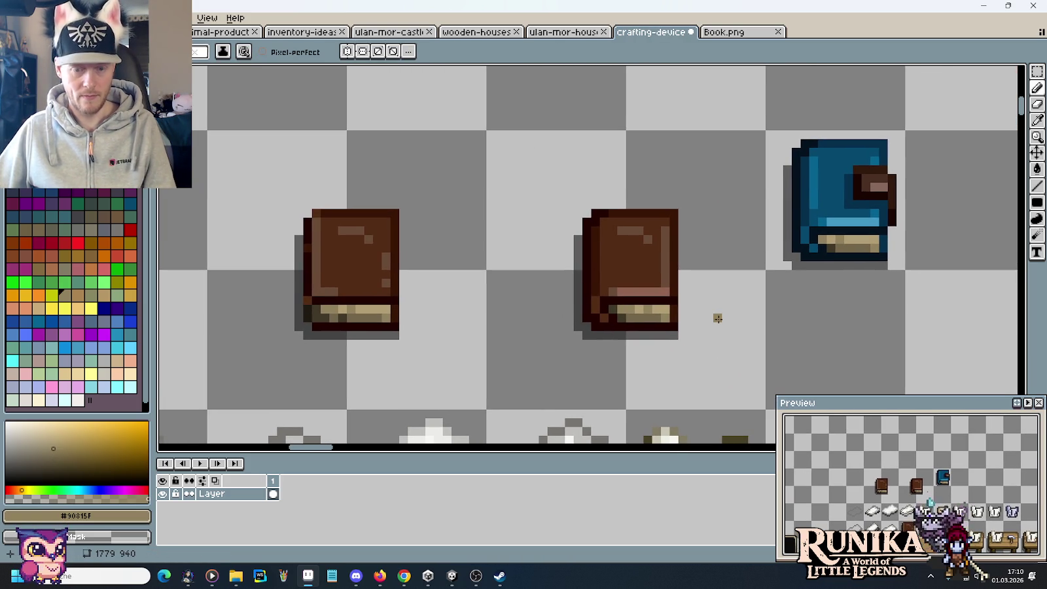
{"action": "key", "text": "m"}
{"action": "left_click_drag", "start_coordinate": [785, 140], "coordinate": [818, 206]}
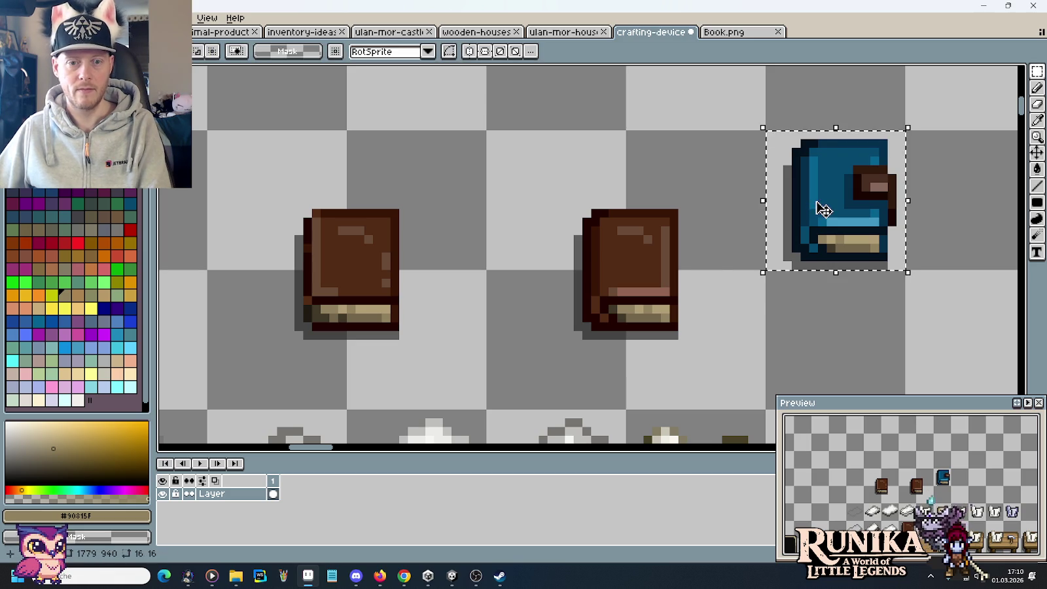
Delete the blue book, select the second brown book, save the sheet, and open the items folder
{"action": "key", "text": "Delete"}
{"action": "left_click_drag", "start_coordinate": [708, 334], "coordinate": [603, 222]}
{"action": "key", "text": "ctrl+s"}
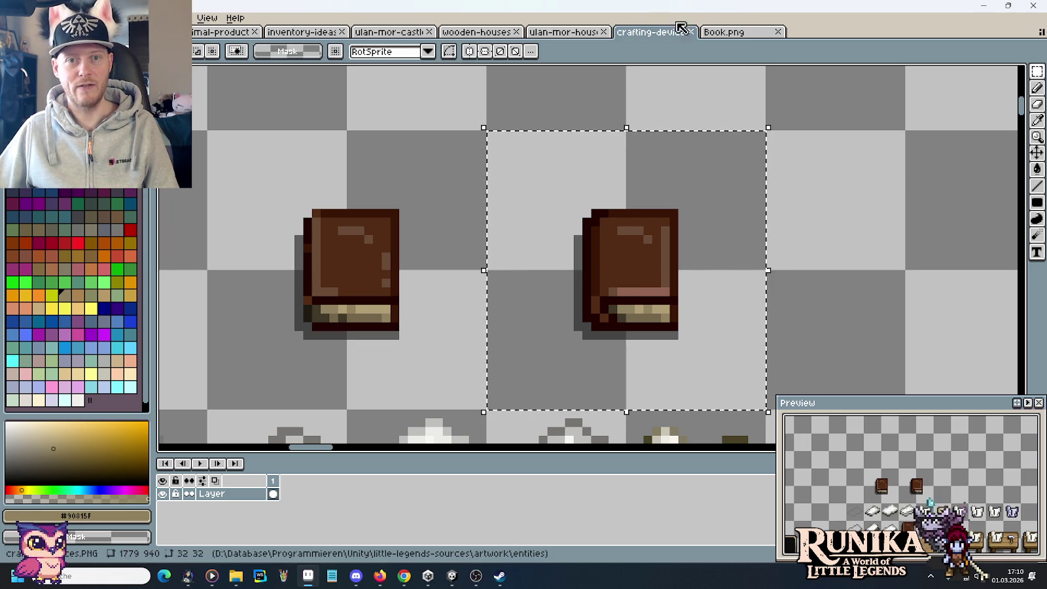
{"action": "left_click", "coordinate": [721, 32]}
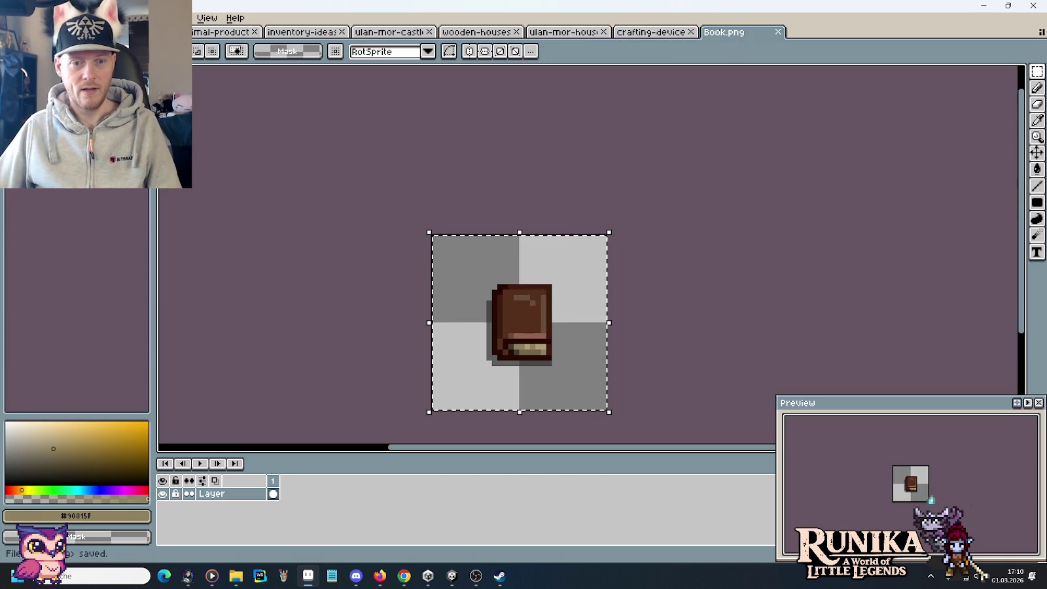
{"action": "left_click", "coordinate": [316, 514]}
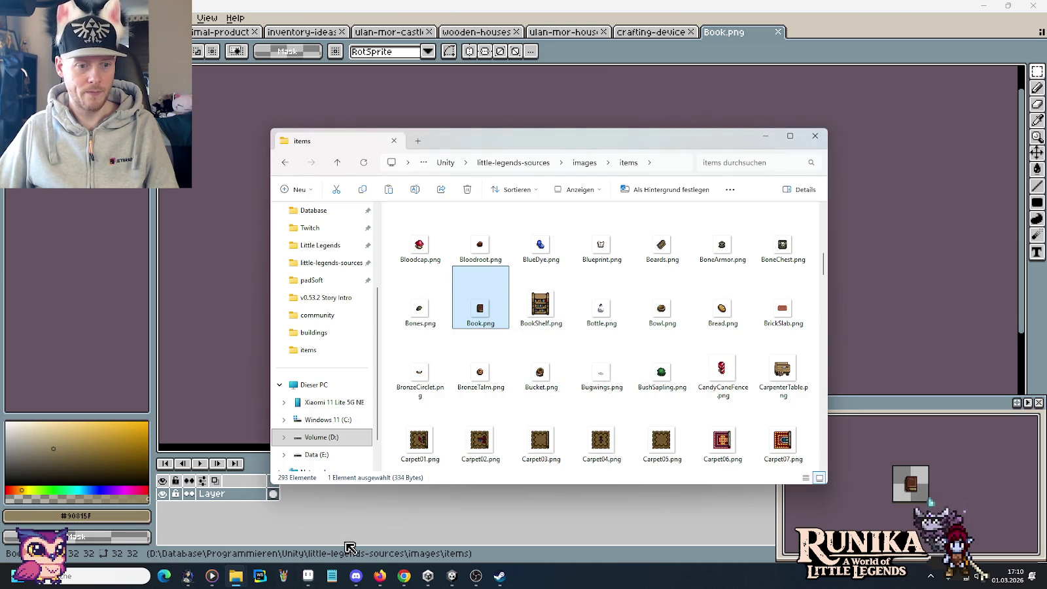
{"action": "mouse_move", "coordinate": [307, 575]}
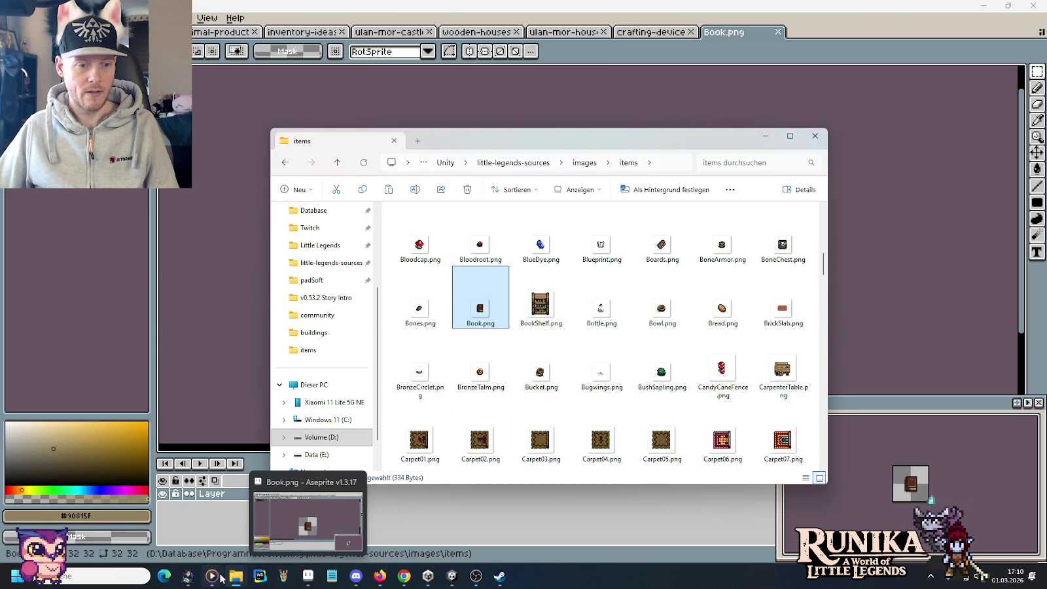
Paste Book.png into Little Legends' Assets/Resources/Items folder, reached through the taskbar jump list
{"action": "right_click", "coordinate": [236, 576]}
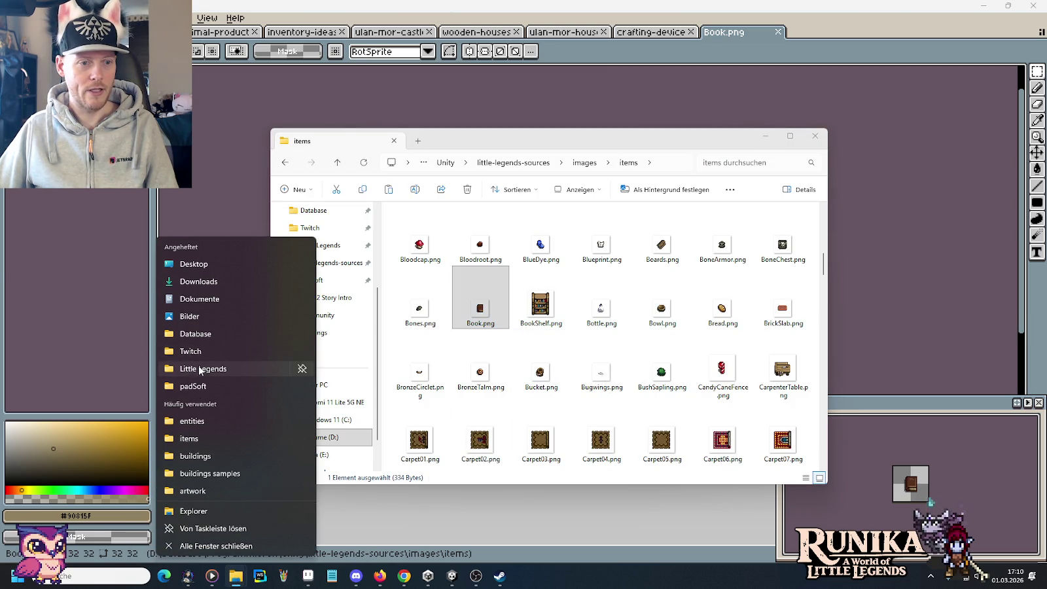
{"action": "left_click", "coordinate": [200, 369]}
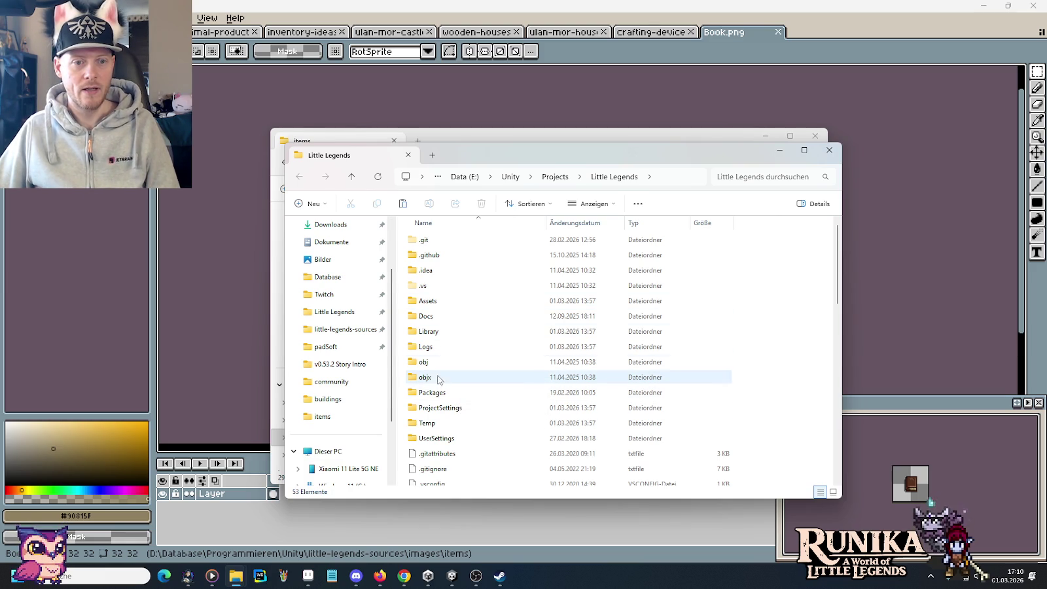
{"action": "double_click", "coordinate": [434, 302]}
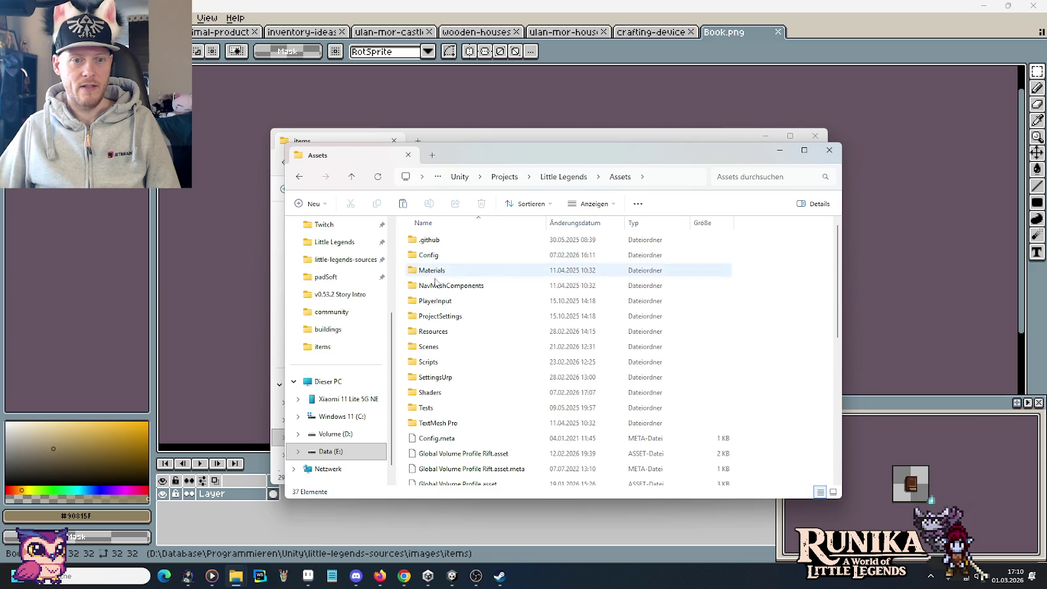
{"action": "double_click", "coordinate": [439, 317]}
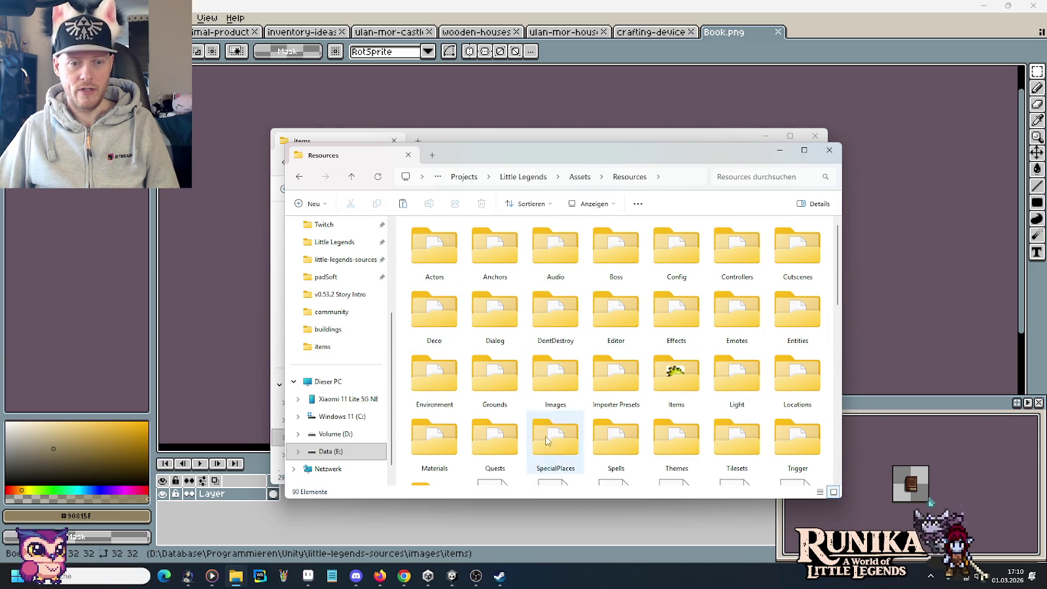
{"action": "double_click", "coordinate": [676, 370]}
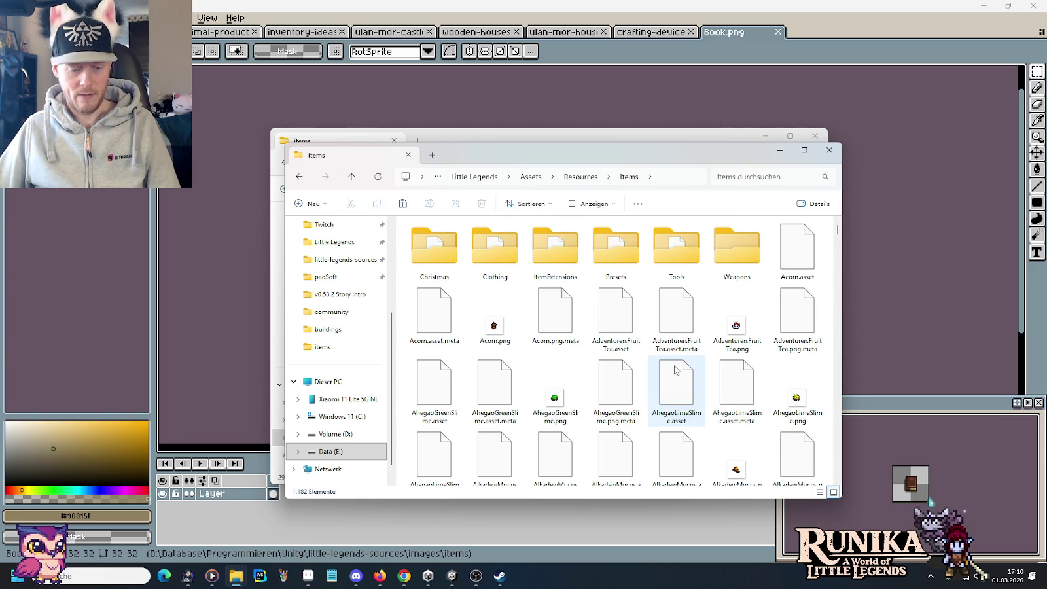
{"action": "key", "text": "ctrl+v"}
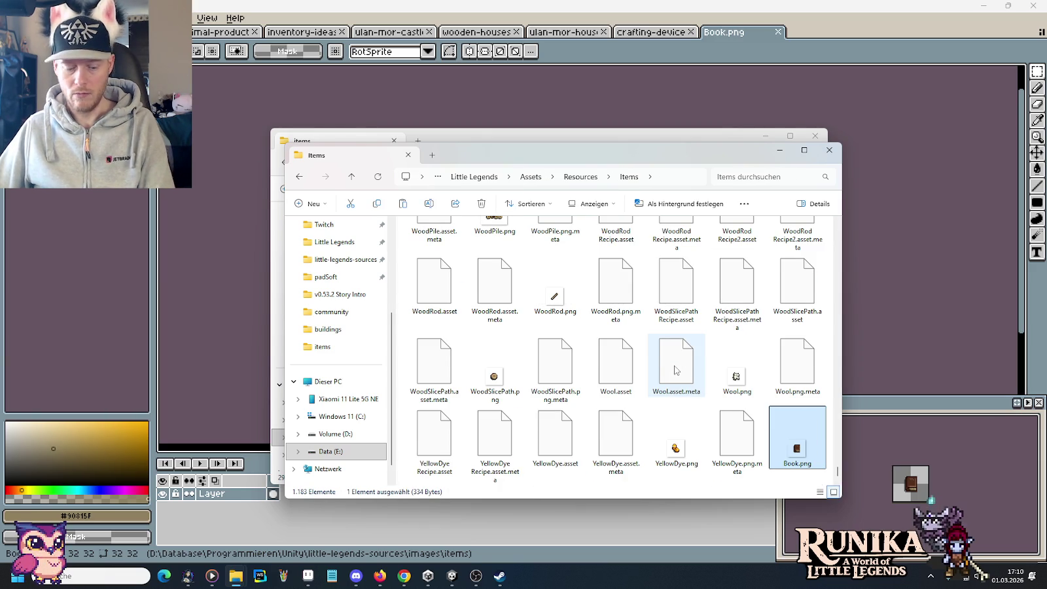
{"action": "left_click", "coordinate": [581, 177]}
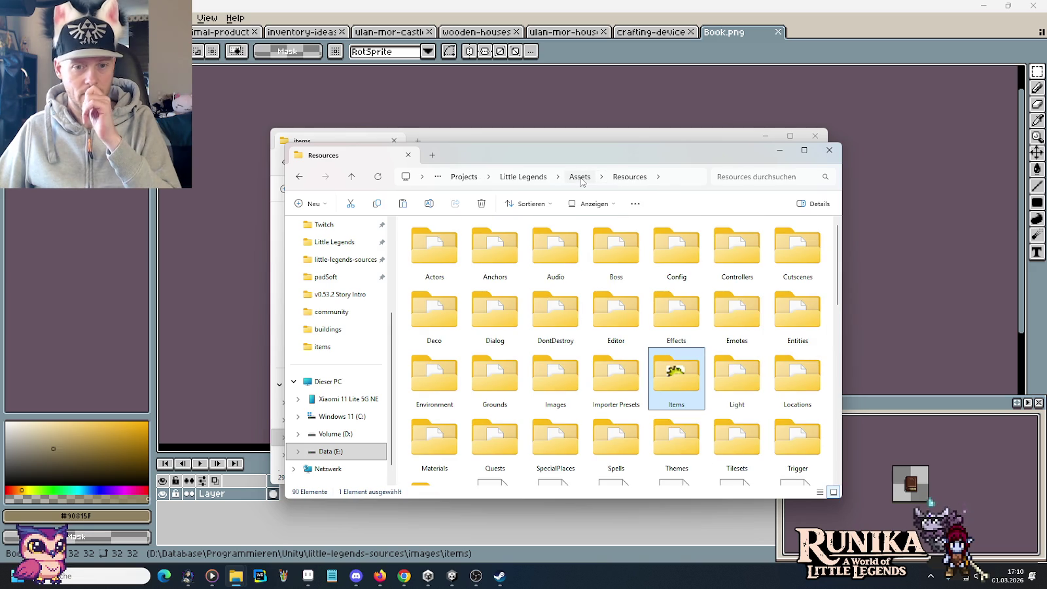
{"action": "left_click", "coordinate": [452, 576]}
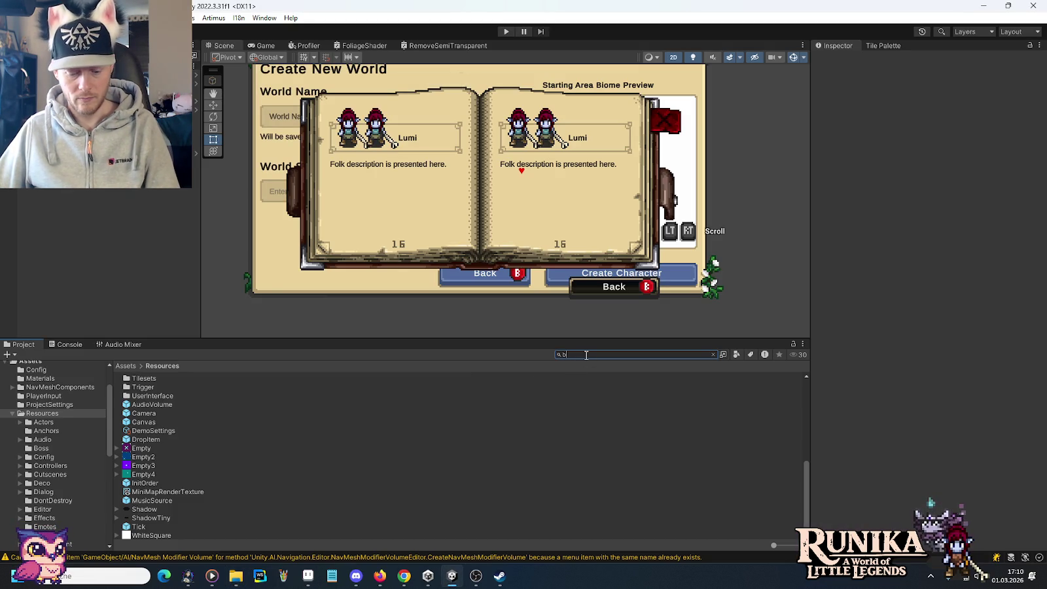
Search 'book item' in Unity's Project panel and select the Book Item texture
{"action": "type", "text": "ook"}
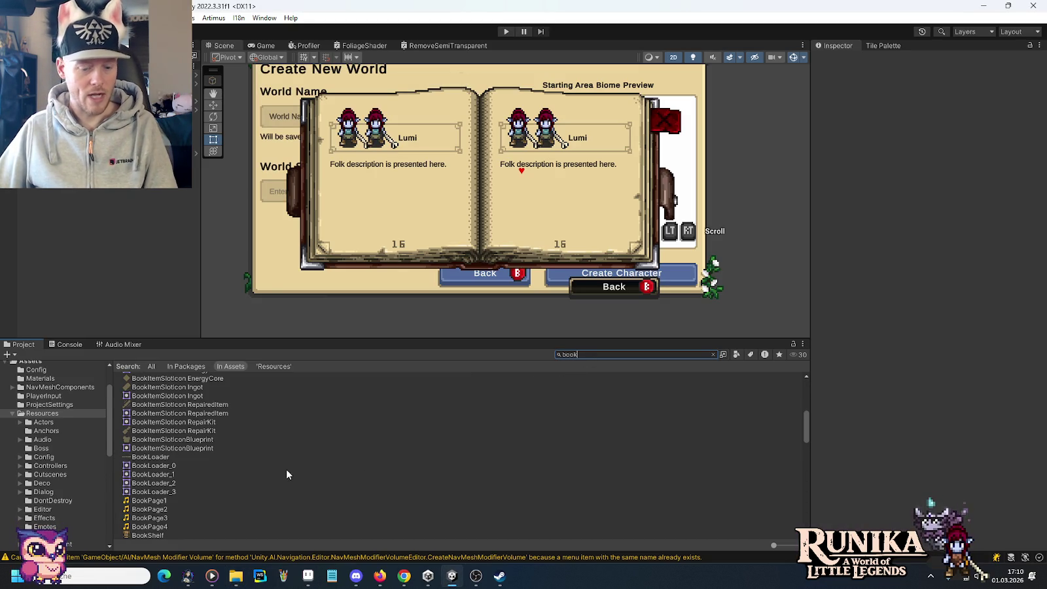
{"action": "type", "text": " item"}
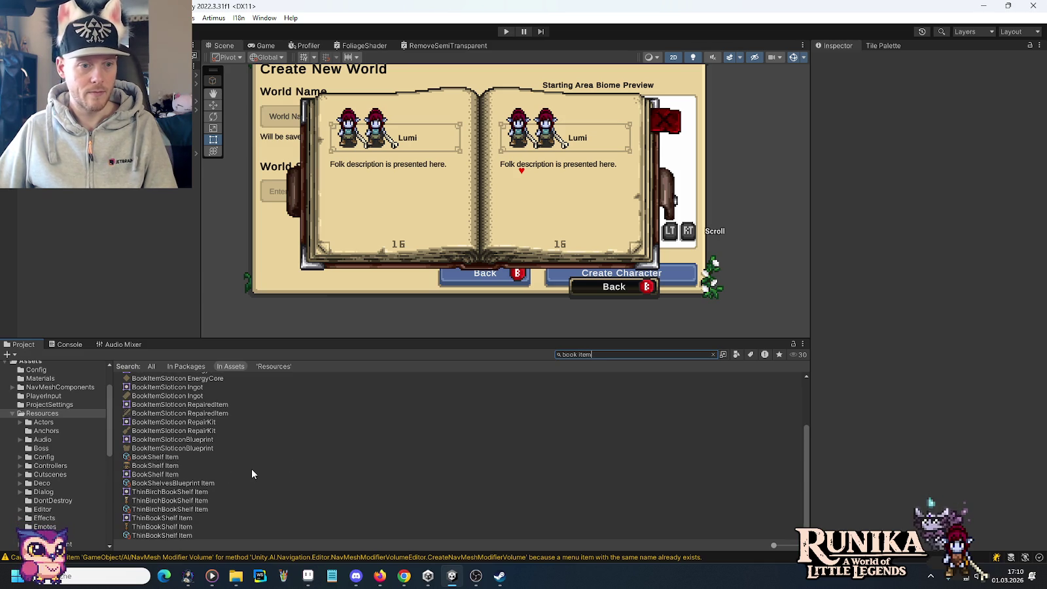
{"action": "scroll", "coordinate": [252, 468], "scroll_direction": "up", "scroll_amount": 3}
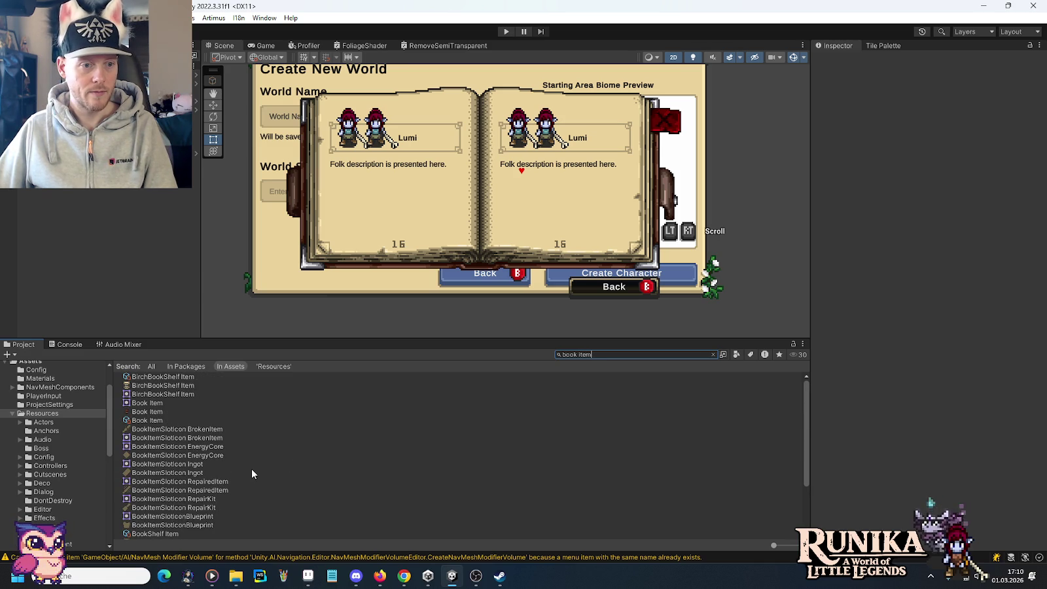
{"action": "left_click", "coordinate": [151, 412]}
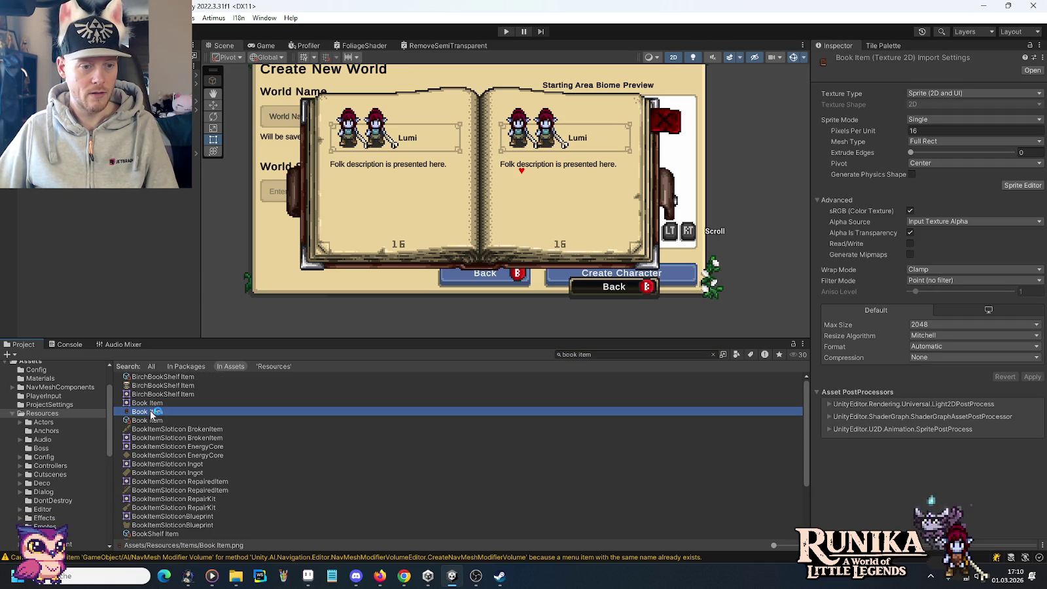
{"action": "key", "text": "alt+Tab"}
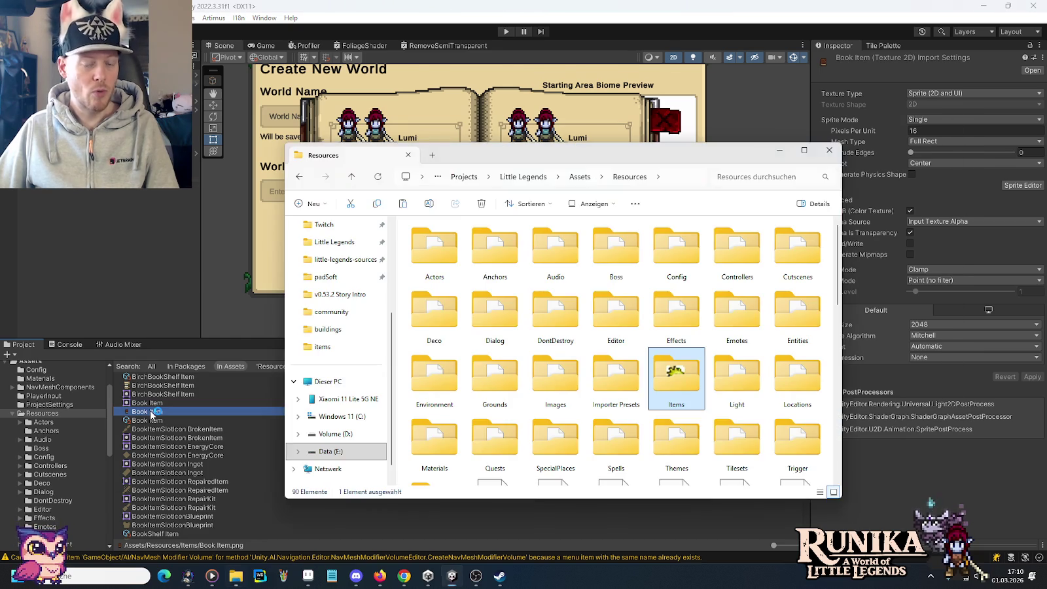
Open Book Item.png from the project's Items folder by dragging it into Aseprite
{"action": "key", "text": "alt+Tab"}
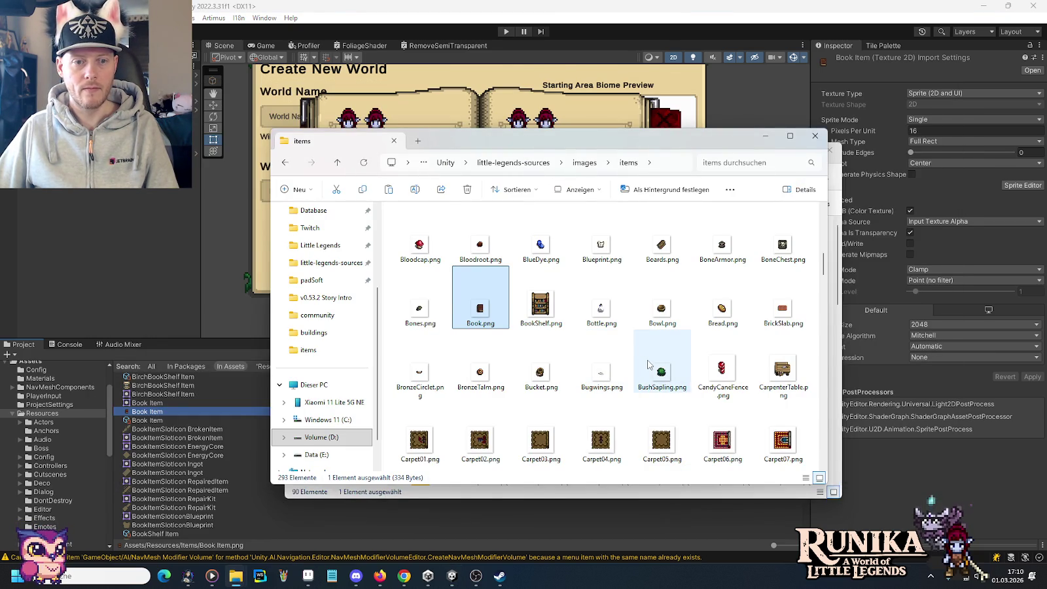
{"action": "mouse_move", "coordinate": [235, 576]}
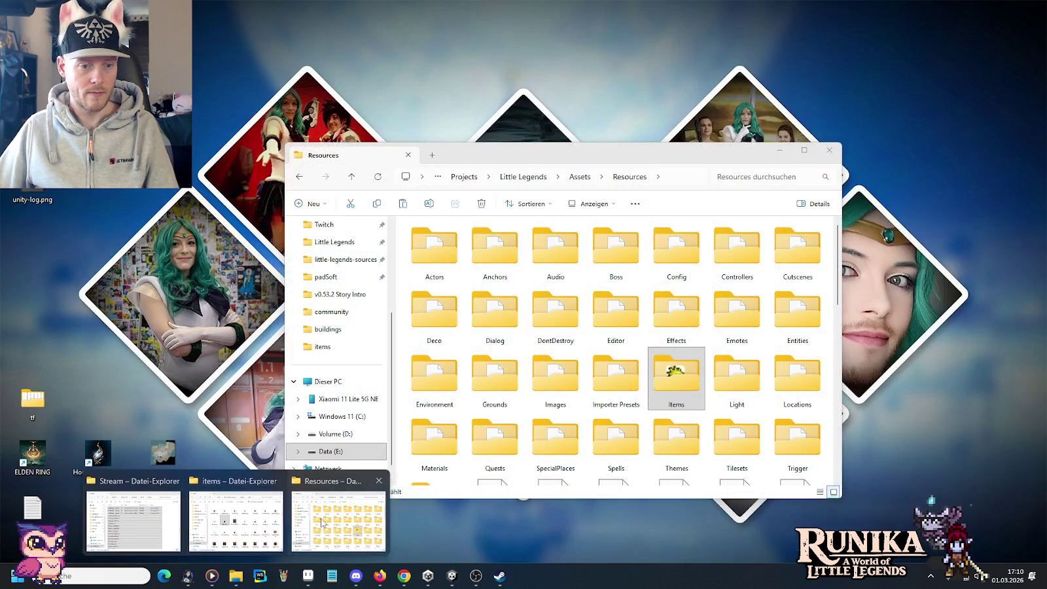
{"action": "left_click", "coordinate": [321, 521]}
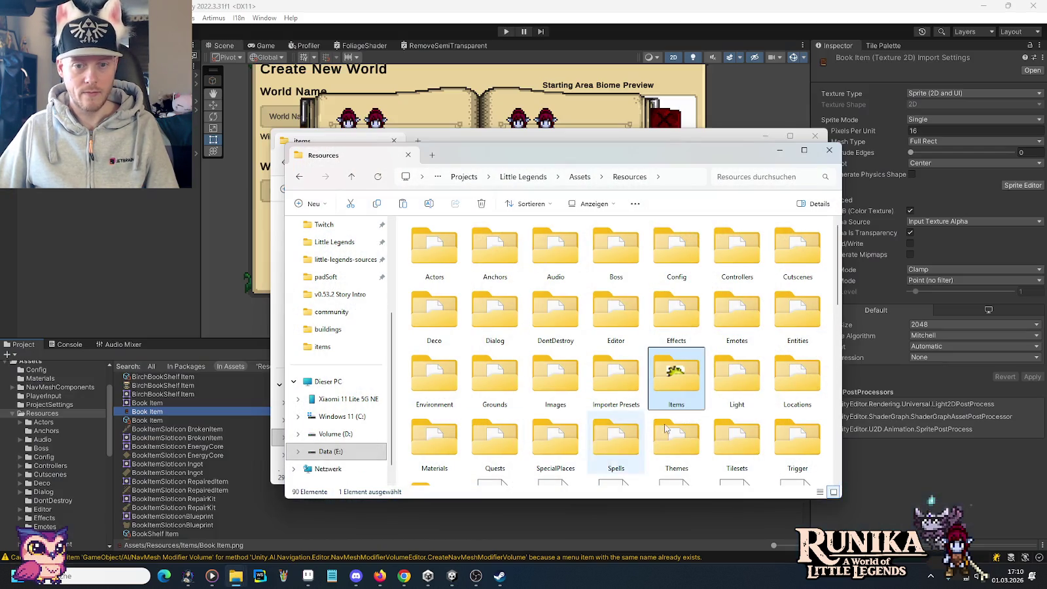
{"action": "double_click", "coordinate": [677, 393]}
{"action": "type", "text": "book"}
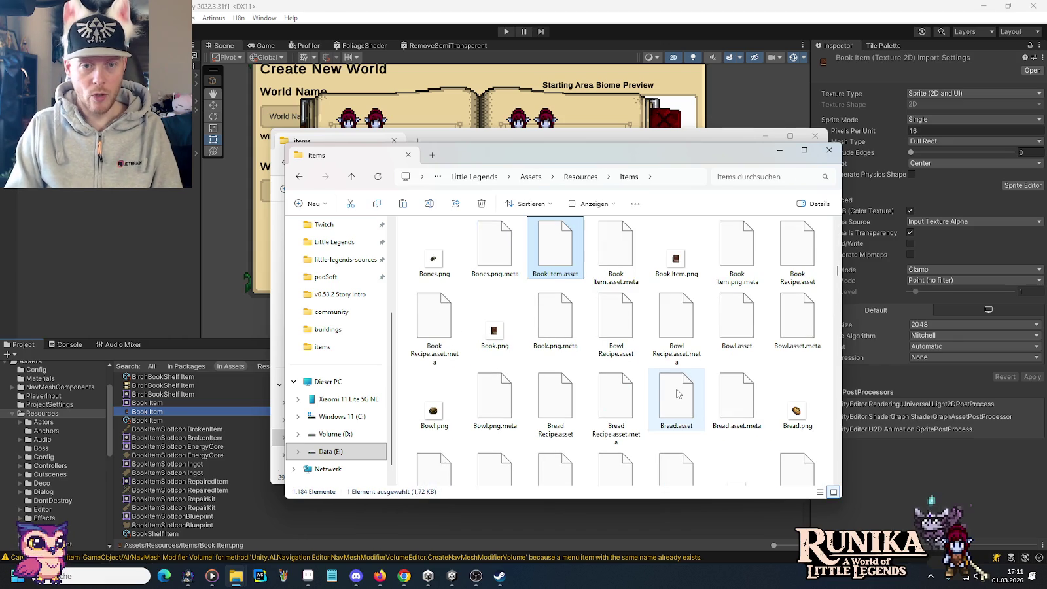
{"action": "left_click", "coordinate": [677, 262]}
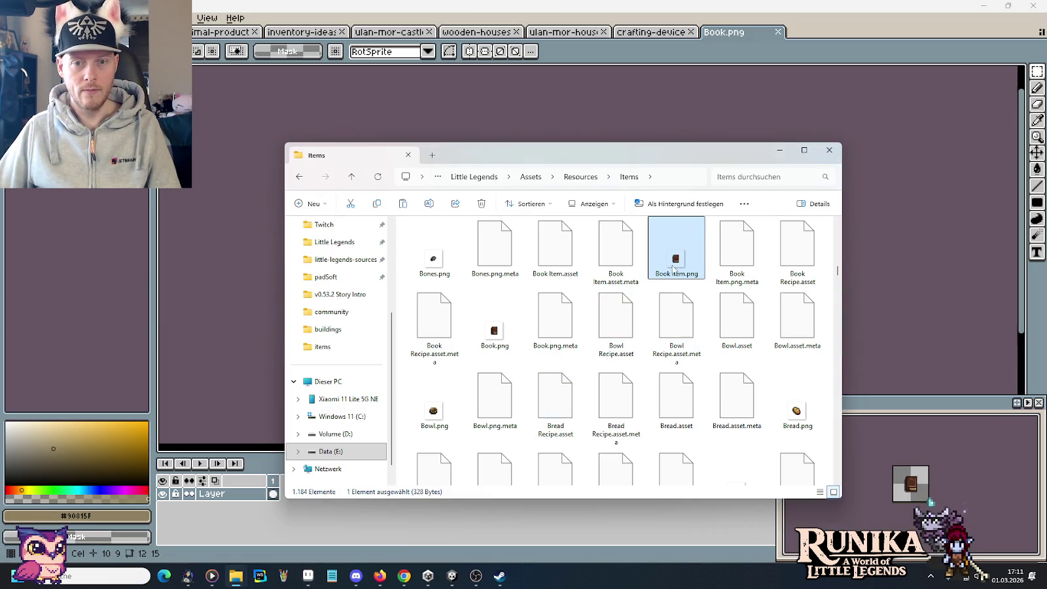
{"action": "mouse_move", "coordinate": [308, 577]}
{"action": "left_mouse_down"}
{"action": "mouse_move", "coordinate": [923, 218]}
{"action": "mouse_move", "coordinate": [835, 56]}
{"action": "left_mouse_up"}
Put the new book image into Book Item.png and close its tab
{"action": "scroll", "coordinate": [631, 304], "scroll_direction": "up", "scroll_amount": 3}
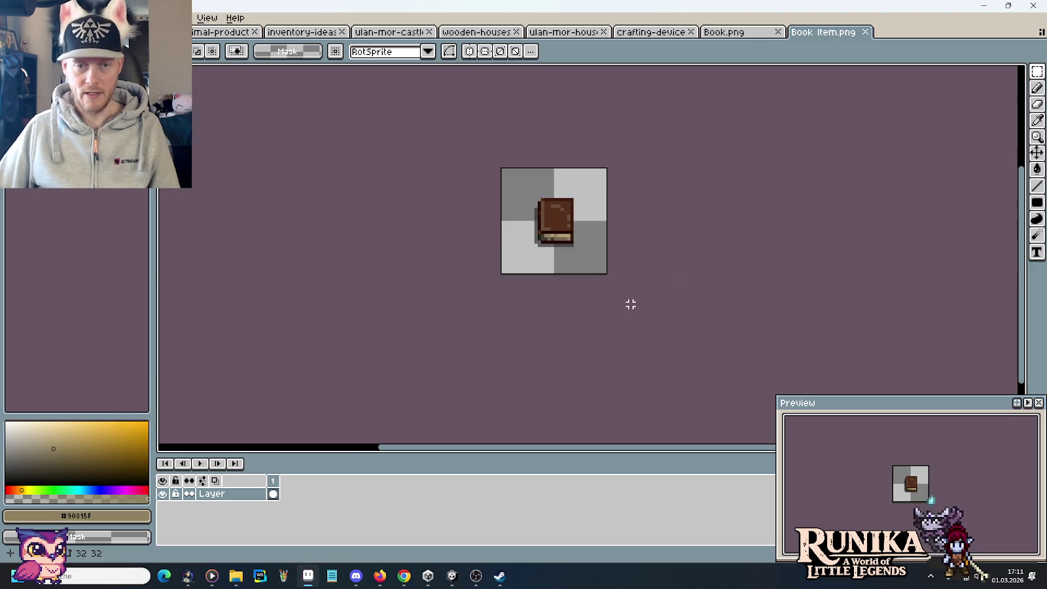
{"action": "key", "text": "ctrl+a"}
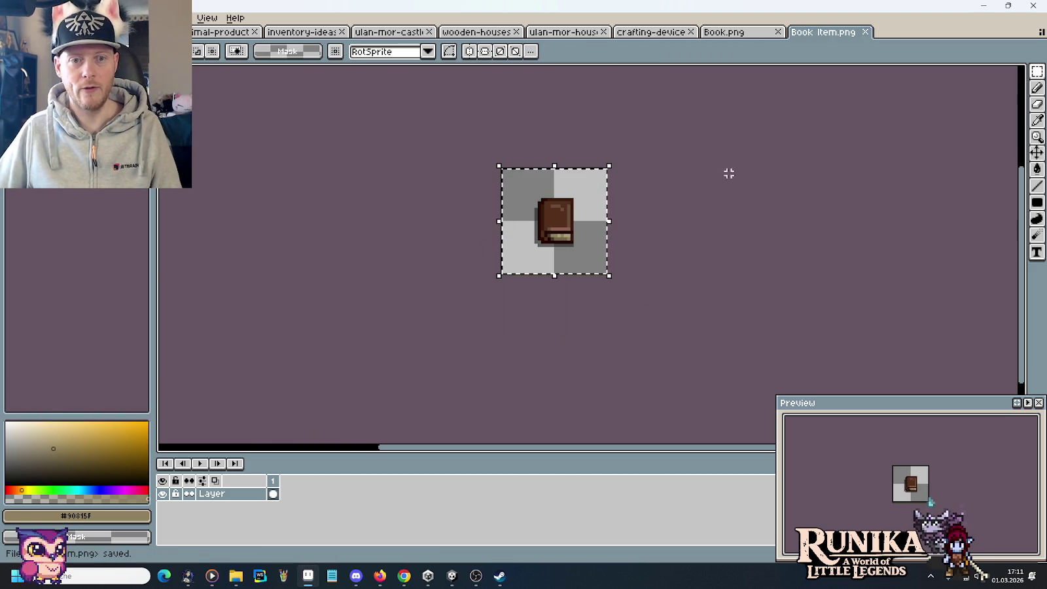
{"action": "left_click", "coordinate": [865, 32]}
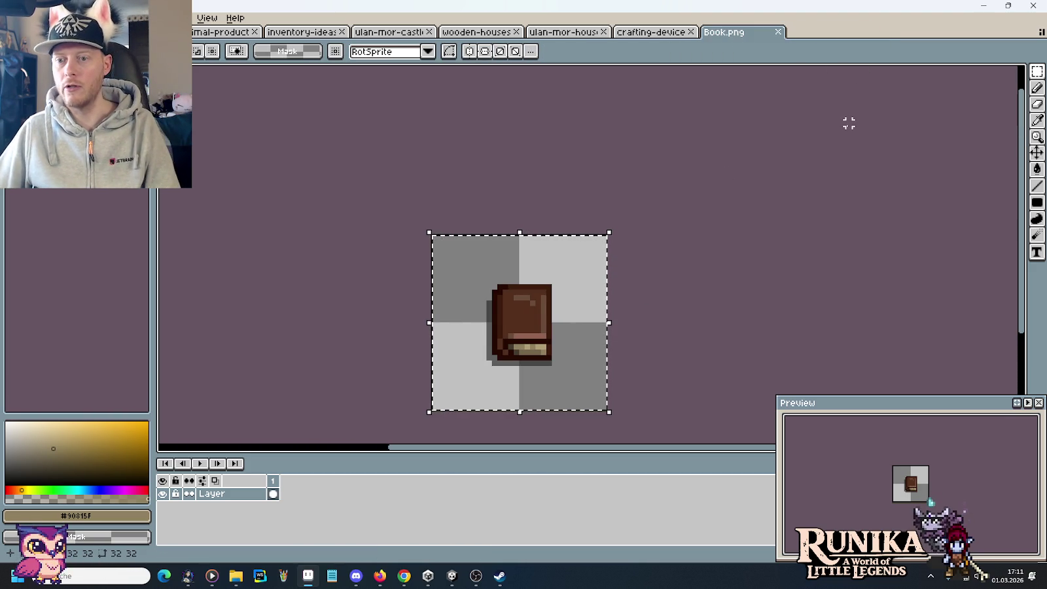
Zoom and pan around the crafting-device sheet to check the books and table sprites
{"action": "left_click", "coordinate": [655, 32]}
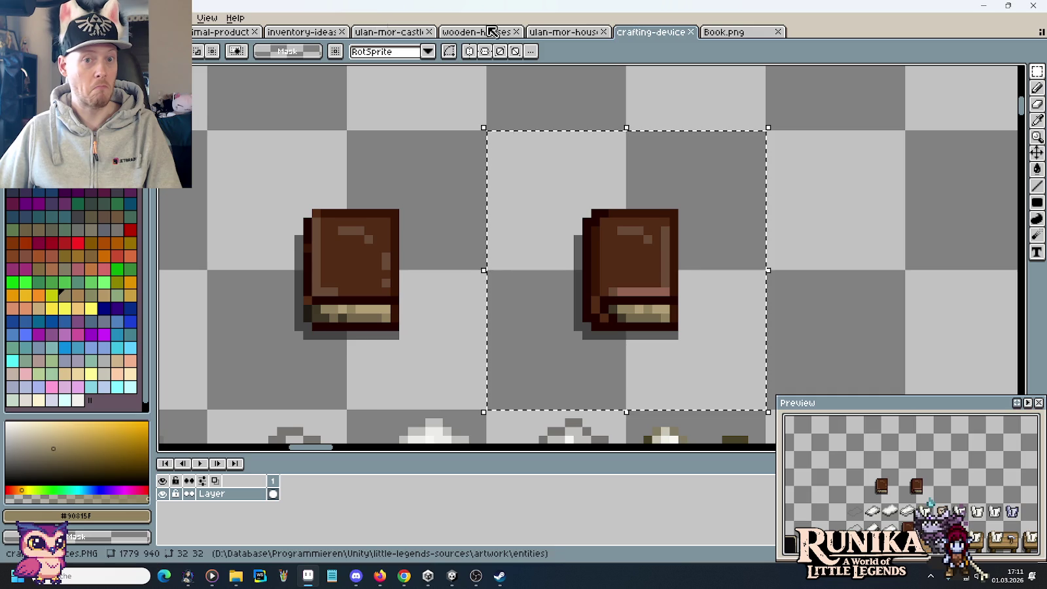
{"action": "left_click", "coordinate": [829, 279]}
{"action": "scroll", "coordinate": [830, 279], "scroll_direction": "down", "scroll_amount": 2}
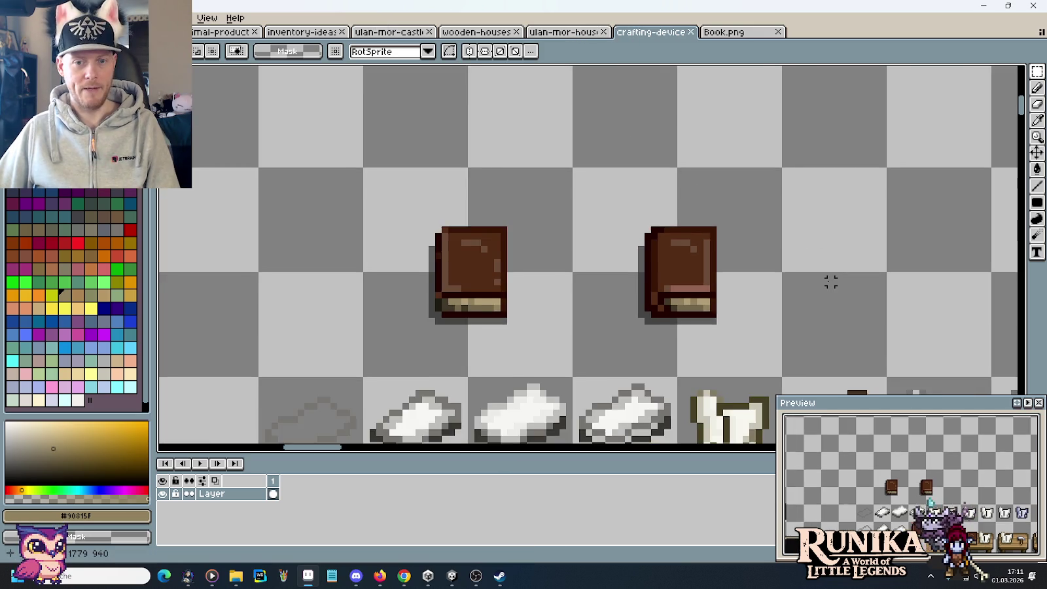
{"action": "scroll", "coordinate": [765, 325], "scroll_direction": "down", "scroll_amount": 2}
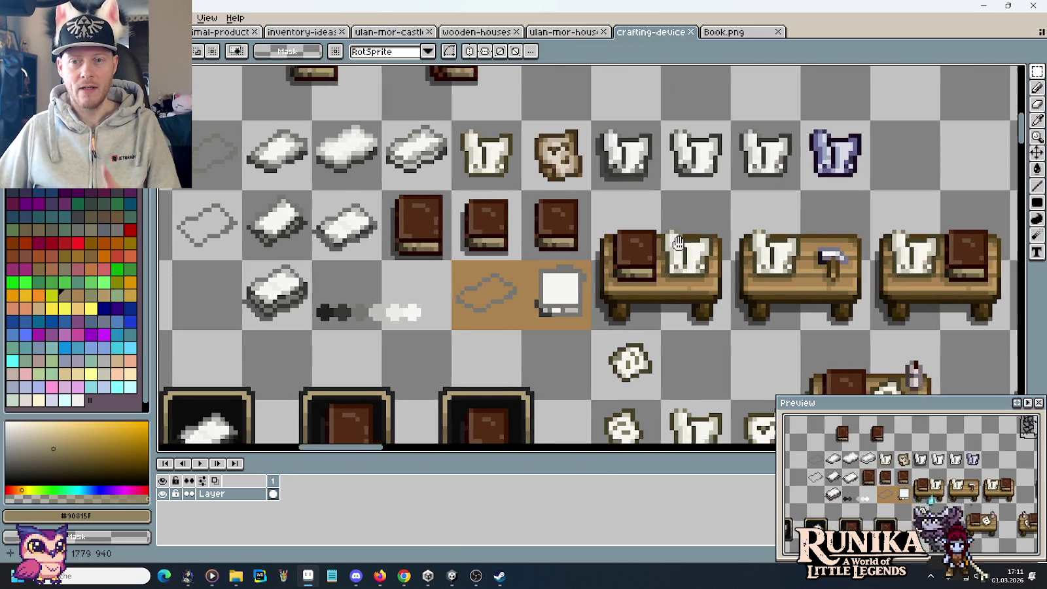
{"action": "scroll", "coordinate": [581, 152], "scroll_direction": "up", "scroll_amount": 1}
{"action": "scroll", "coordinate": [689, 218], "scroll_direction": "down", "scroll_amount": 1}
{"action": "left_click_drag", "start_coordinate": [941, 296], "coordinate": [794, 292]}
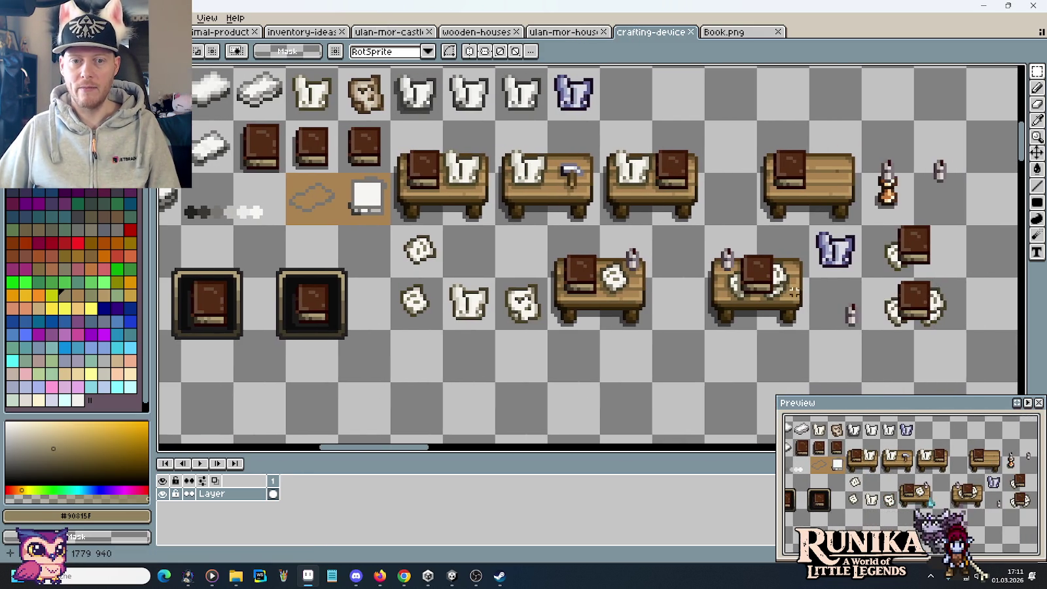
{"action": "left_click_drag", "start_coordinate": [493, 276], "coordinate": [546, 275]}
{"action": "left_click_drag", "start_coordinate": [612, 242], "coordinate": [689, 311]}
{"action": "left_click", "coordinate": [766, 321]}
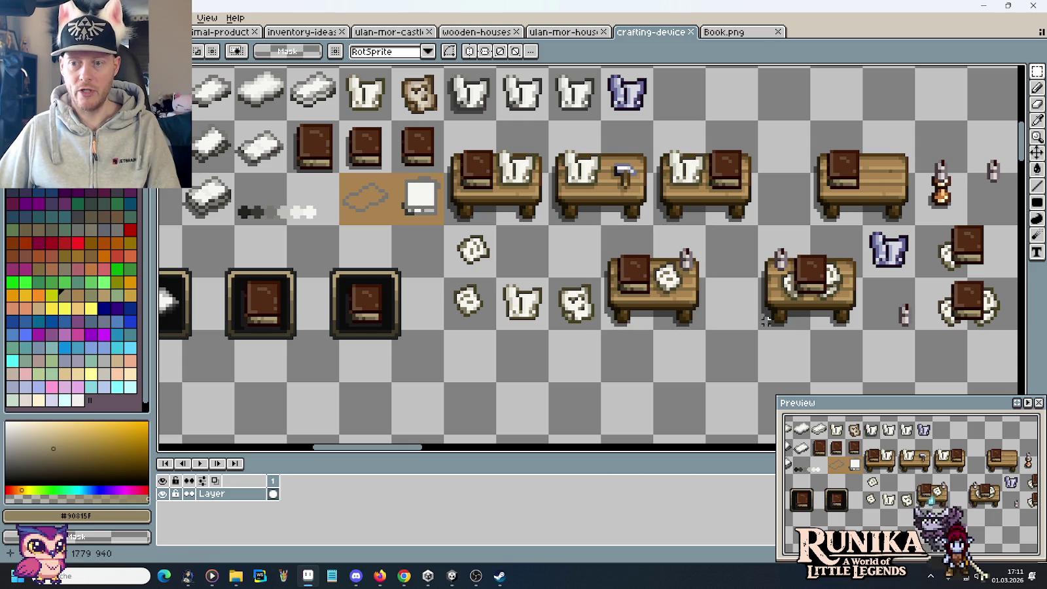
{"action": "key", "text": "alt+Tab"}
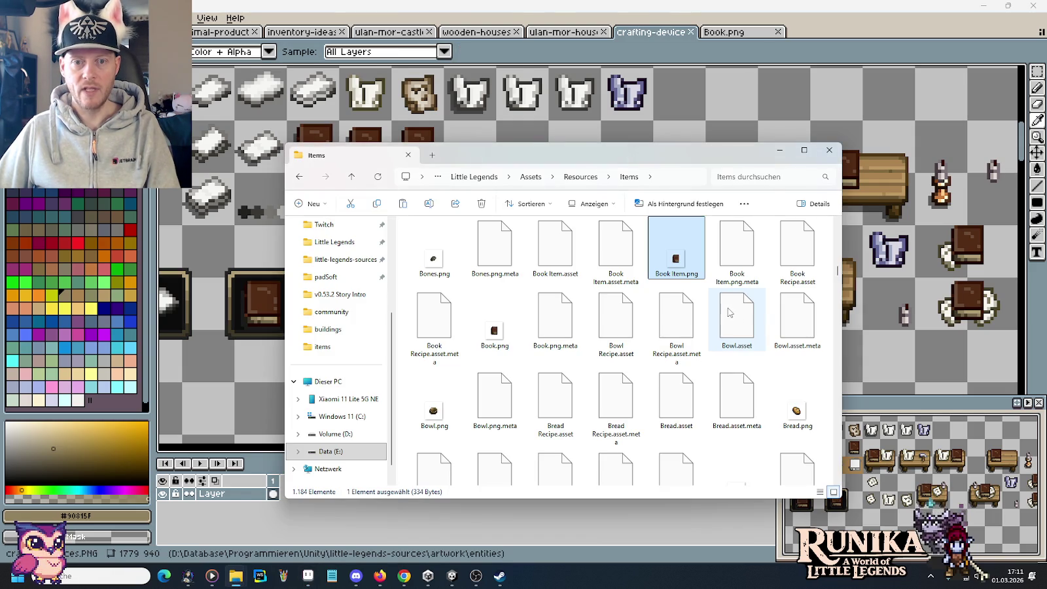
Bring the game project's Items window forward and go up to its Resources folder
{"action": "key", "text": "alt+Tab"}
{"action": "key", "text": "alt+Tab"}
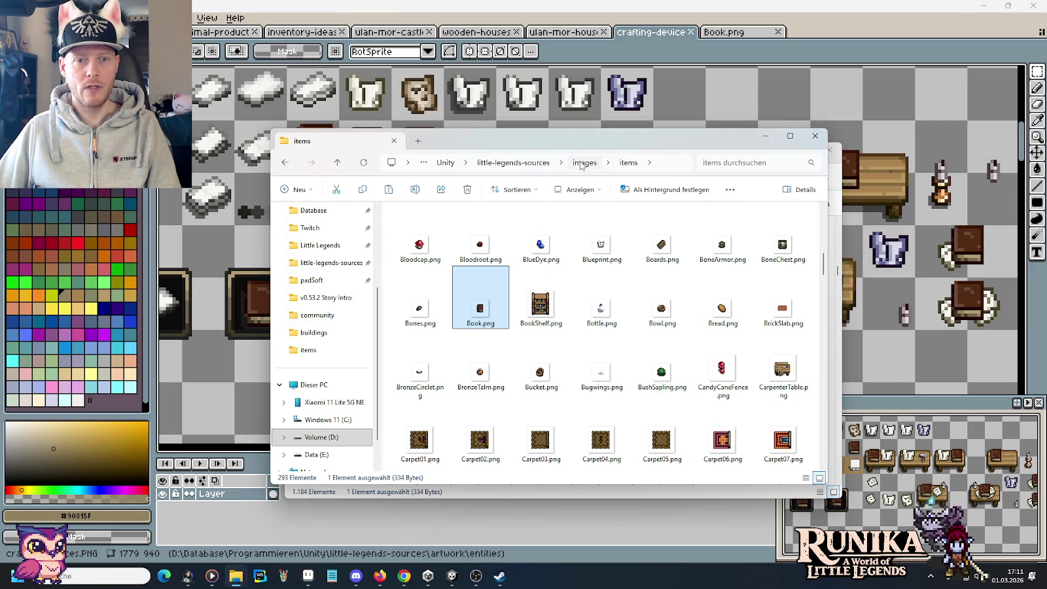
{"action": "left_click", "coordinate": [582, 163]}
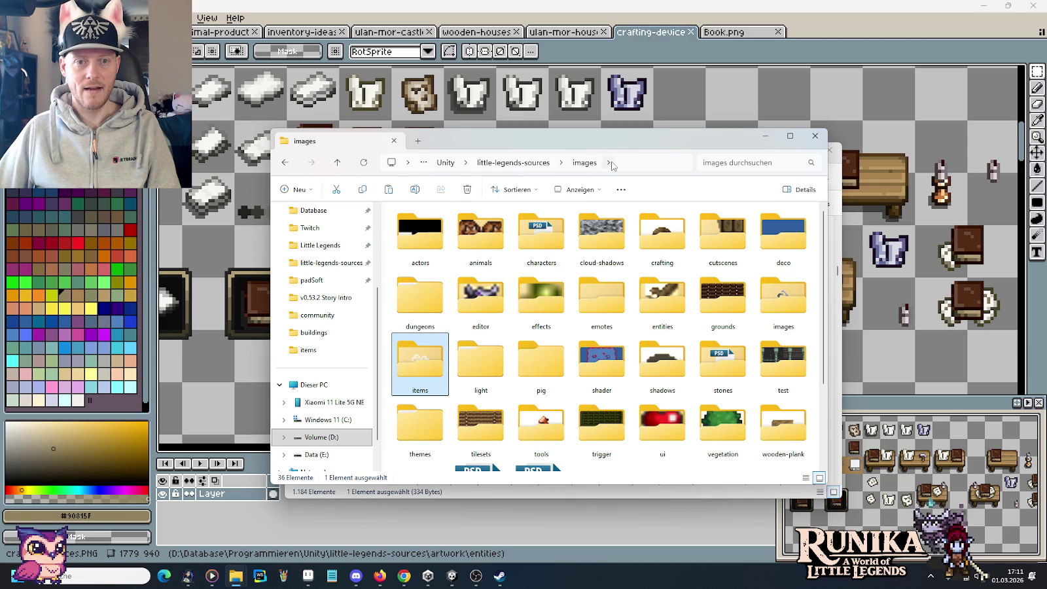
{"action": "left_click", "coordinate": [612, 166]}
{"action": "key", "text": "alt+Left"}
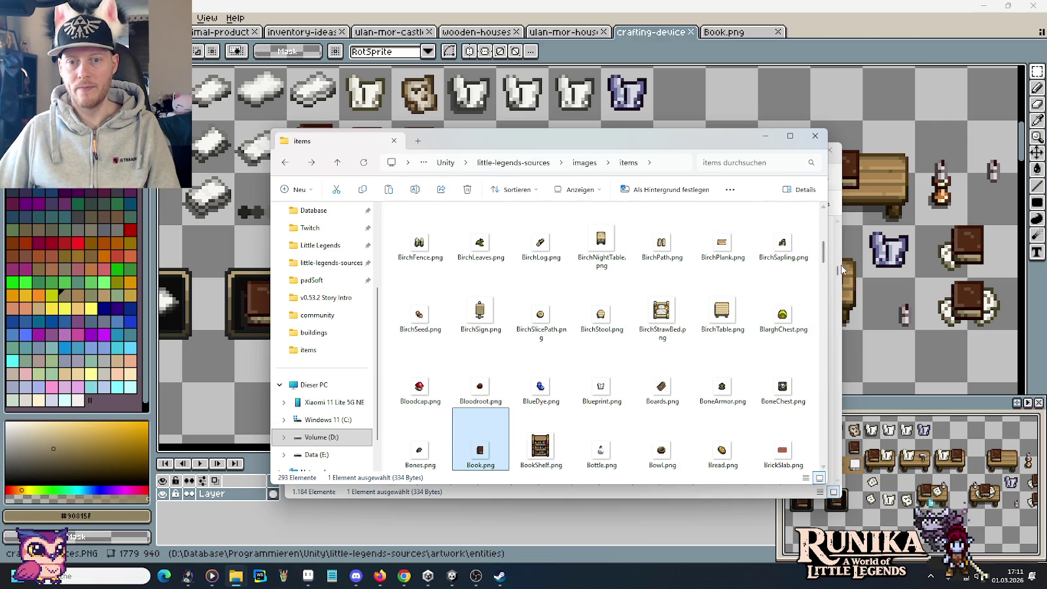
{"action": "left_click", "coordinate": [839, 270]}
{"action": "left_click", "coordinate": [584, 177]}
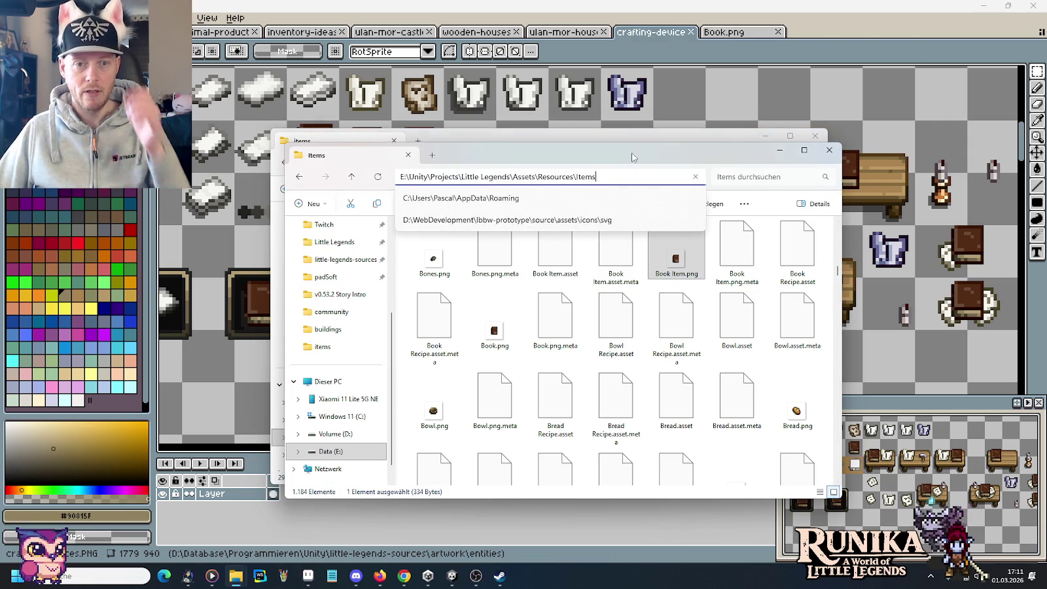
{"action": "key", "text": "alt+Up"}
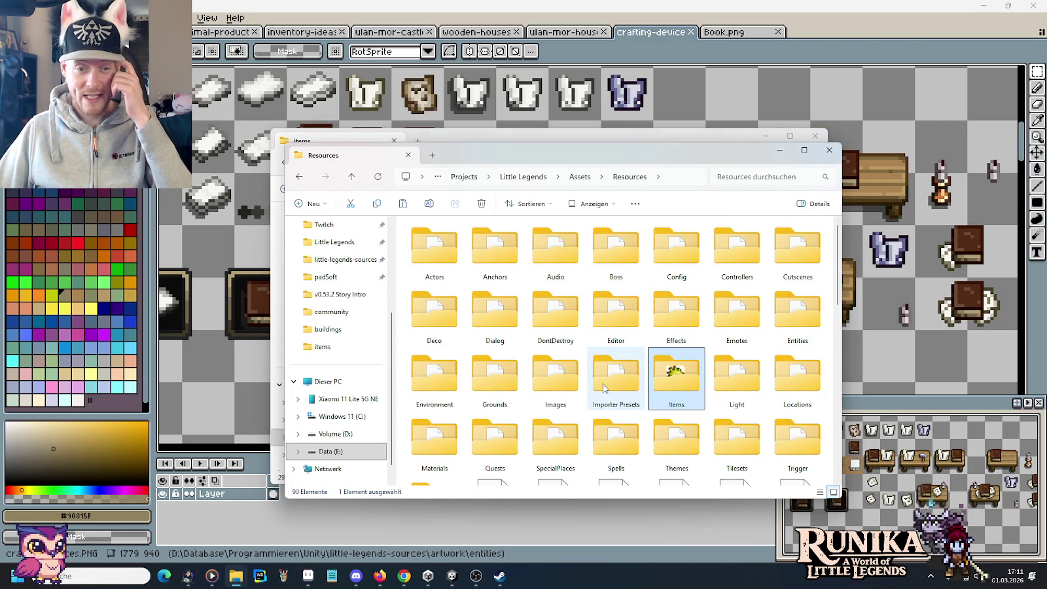
Browse the Entities folder and open the TinkersTable sprites in Aseprite
{"action": "double_click", "coordinate": [737, 313]}
{"action": "key", "text": "alt+Left"}
{"action": "double_click", "coordinate": [799, 320]}
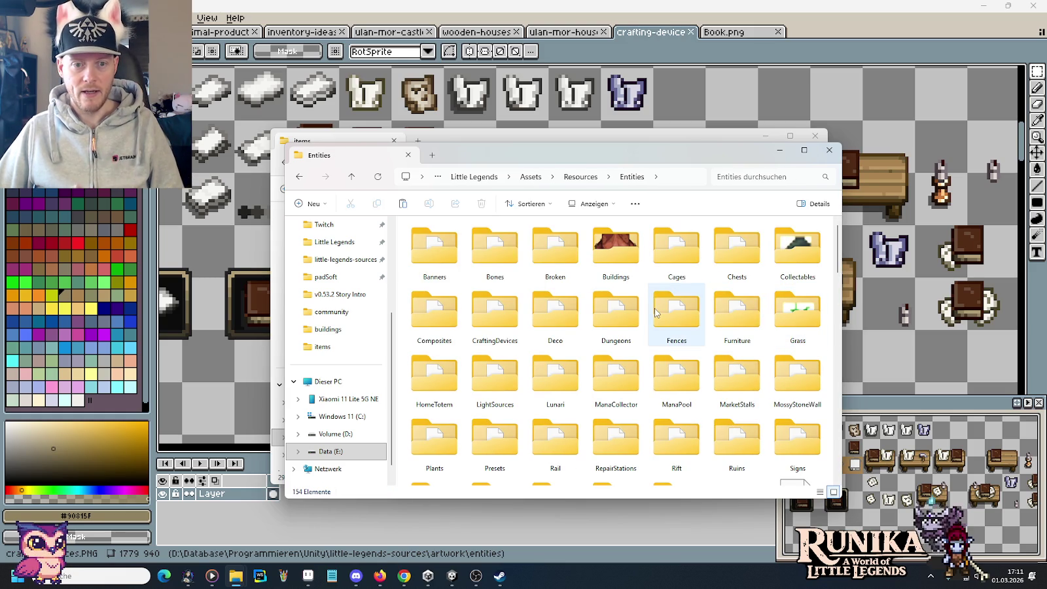
{"action": "double_click", "coordinate": [496, 320]}
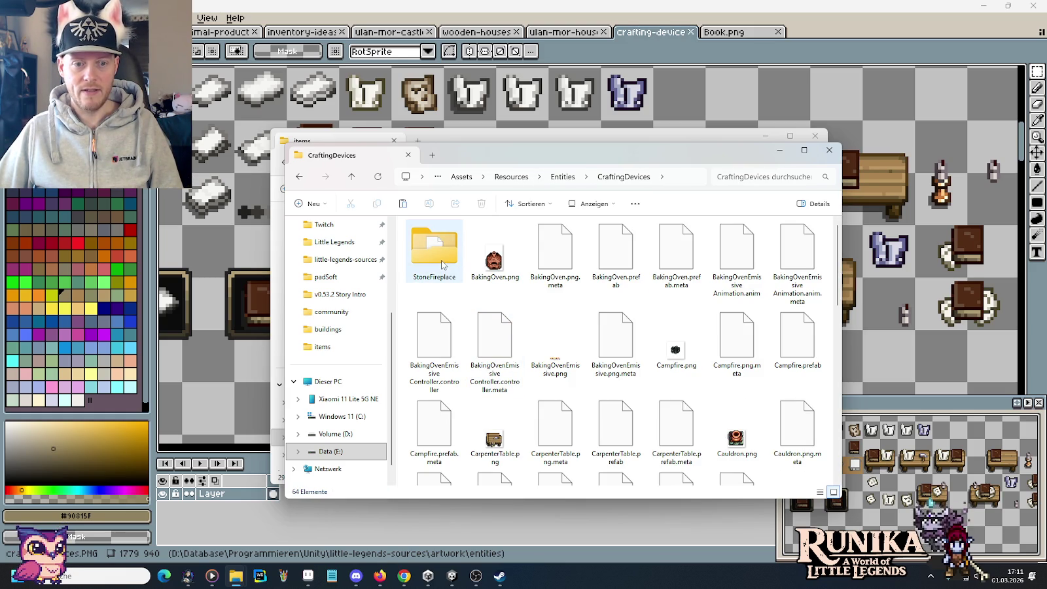
{"action": "key", "text": "alt+Left"}
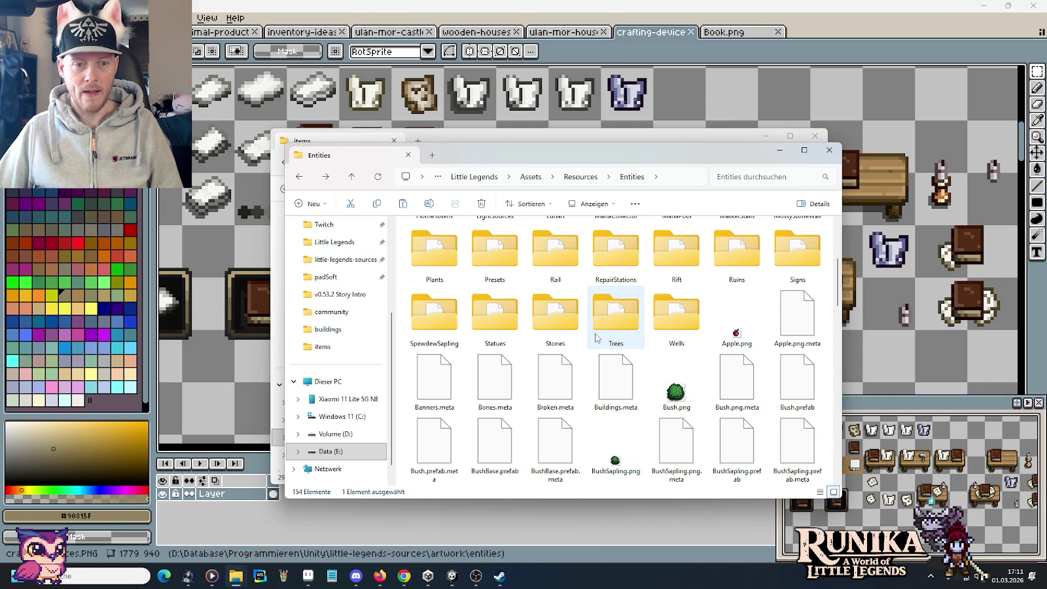
{"action": "scroll", "coordinate": [595, 337], "scroll_direction": "down", "scroll_amount": 3}
{"action": "scroll", "coordinate": [655, 353], "scroll_direction": "up", "scroll_amount": 6}
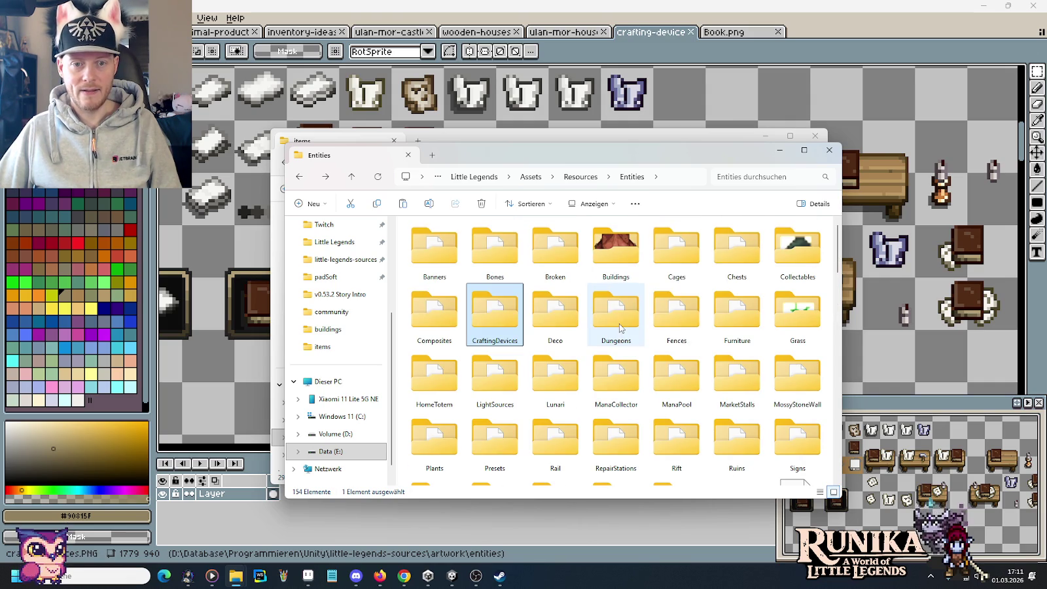
{"action": "scroll", "coordinate": [763, 383], "scroll_direction": "down", "scroll_amount": 3}
{"action": "scroll", "coordinate": [762, 383], "scroll_direction": "up", "scroll_amount": 3}
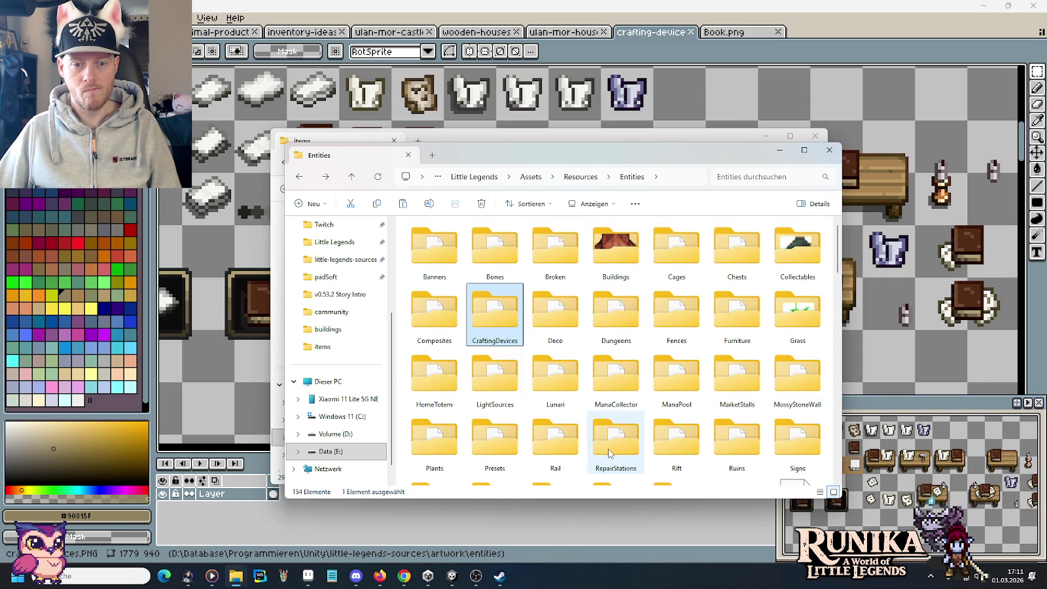
{"action": "mouse_move", "coordinate": [615, 446]}
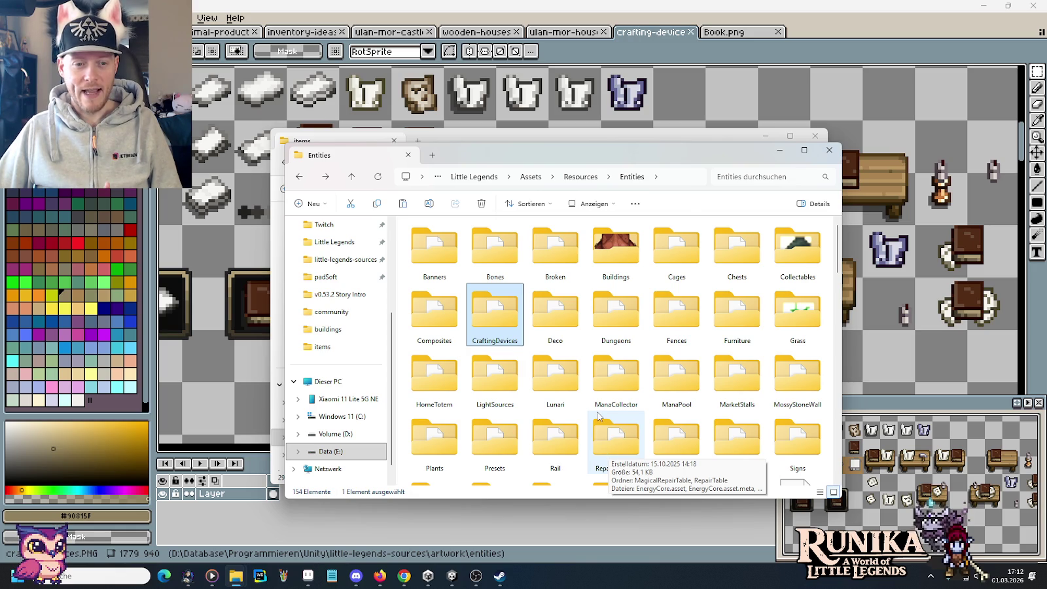
{"action": "scroll", "coordinate": [598, 417], "scroll_direction": "down", "scroll_amount": 3}
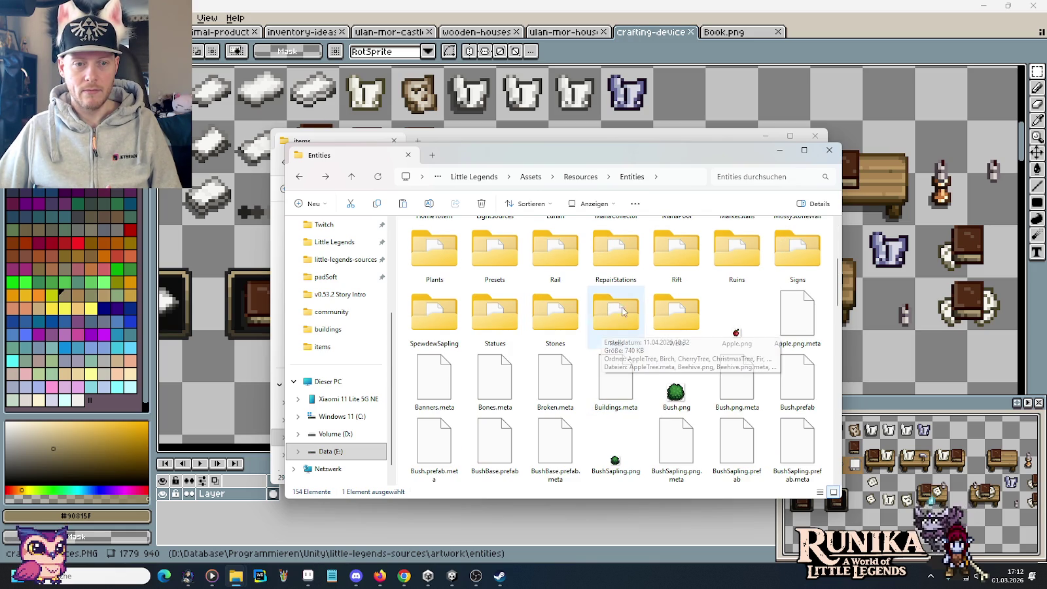
{"action": "scroll", "coordinate": [462, 321], "scroll_direction": "down", "scroll_amount": 2}
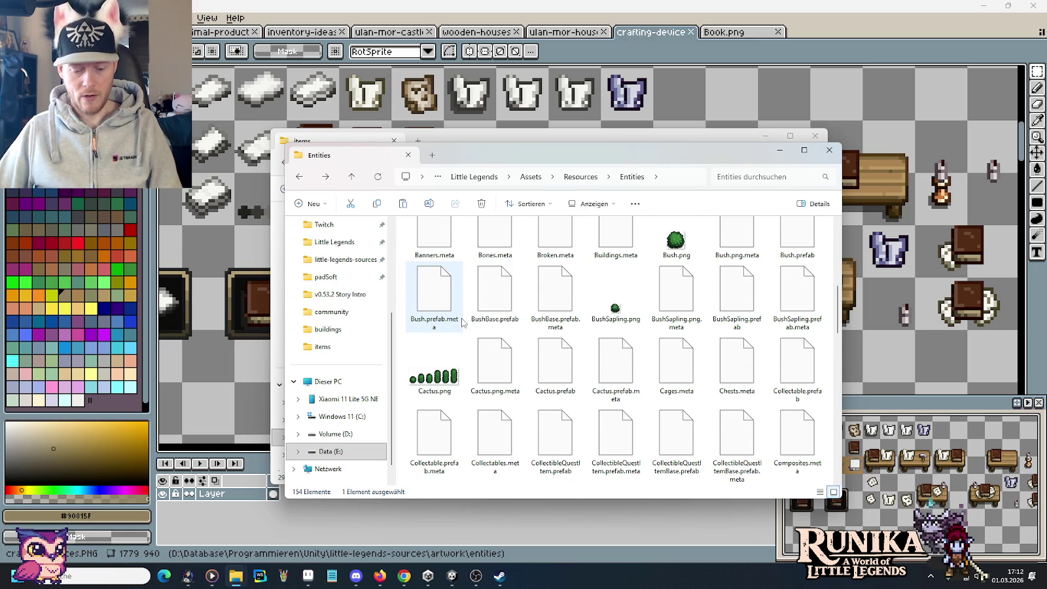
{"action": "scroll", "coordinate": [462, 322], "scroll_direction": "up", "scroll_amount": 1}
{"action": "double_click", "coordinate": [555, 447]}
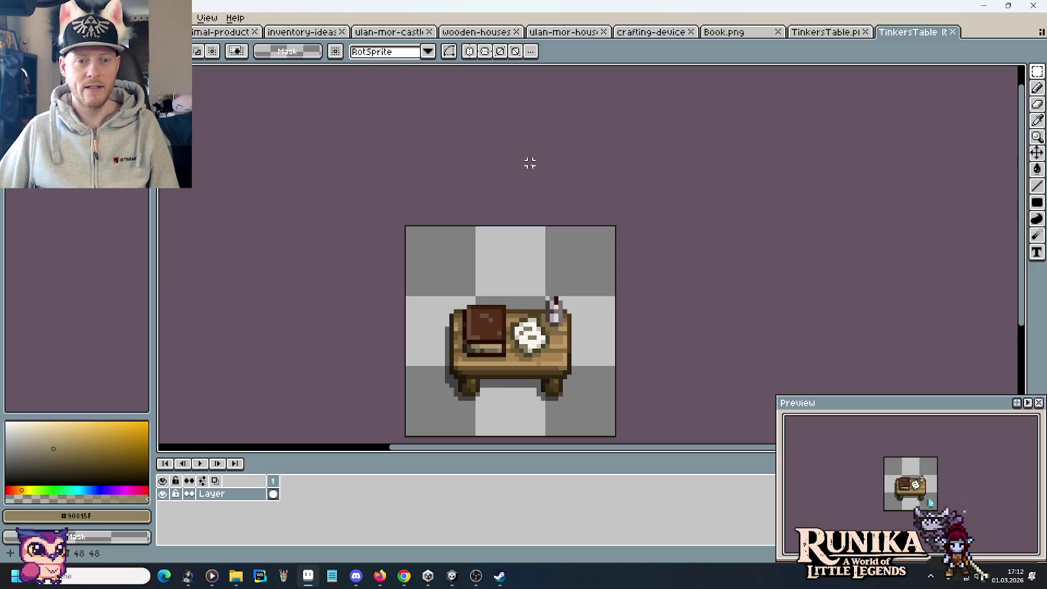
Cycle through the open tabs to the crafting-device sheet and pan to the books and tables
{"action": "left_click", "coordinate": [222, 31]}
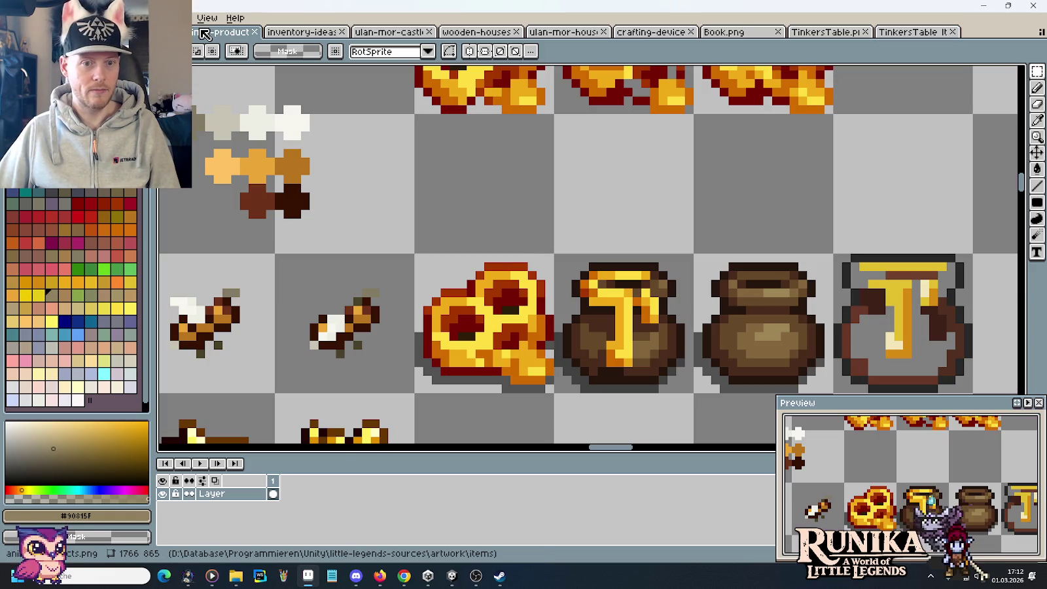
{"action": "left_click", "coordinate": [302, 31]}
{"action": "left_click", "coordinate": [397, 32]}
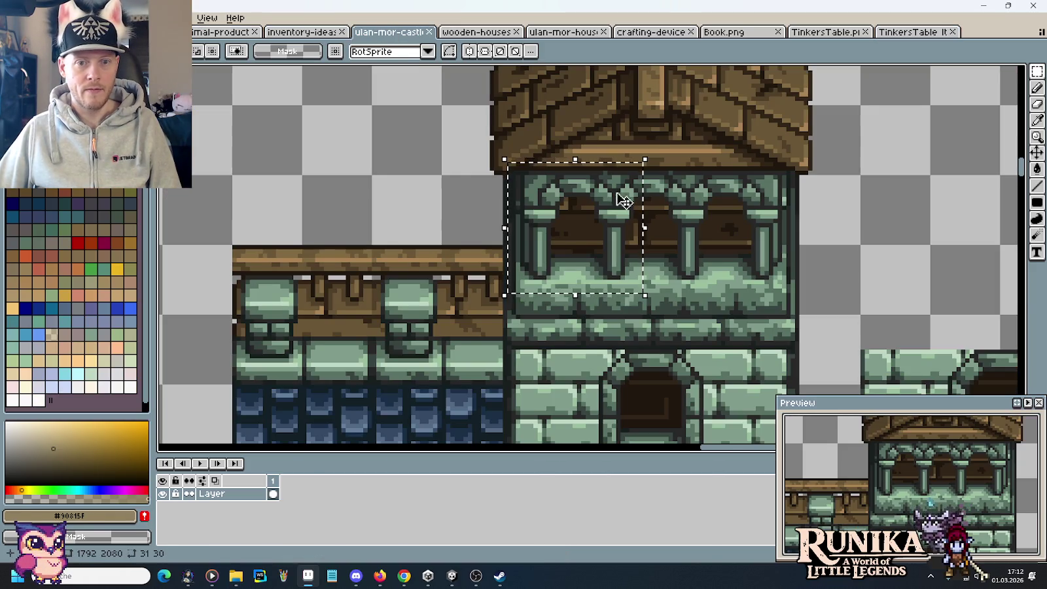
{"action": "left_click", "coordinate": [473, 33]}
{"action": "left_click", "coordinate": [564, 32]}
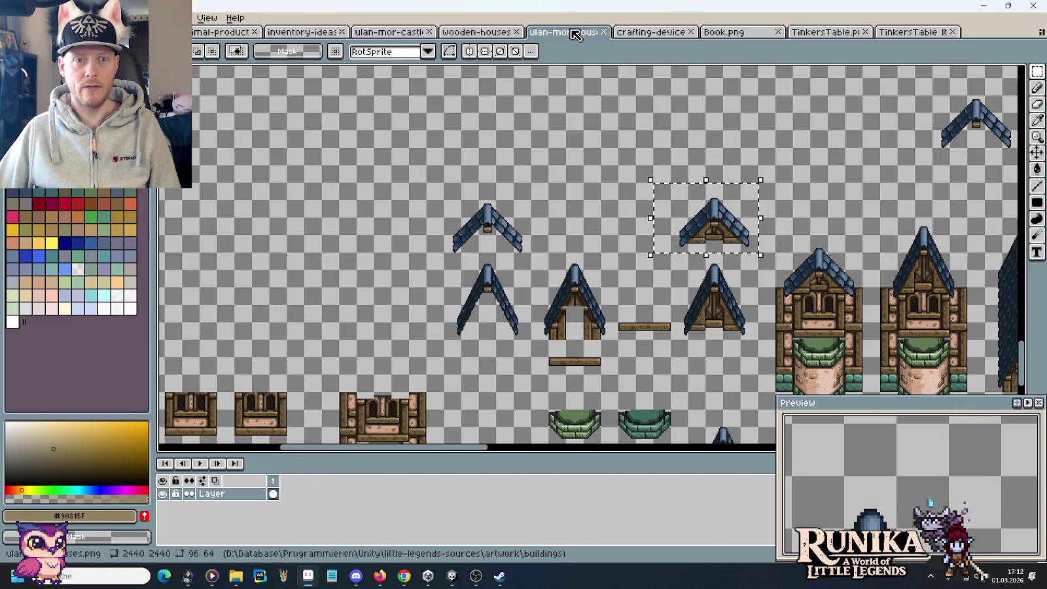
{"action": "left_click", "coordinate": [632, 33]}
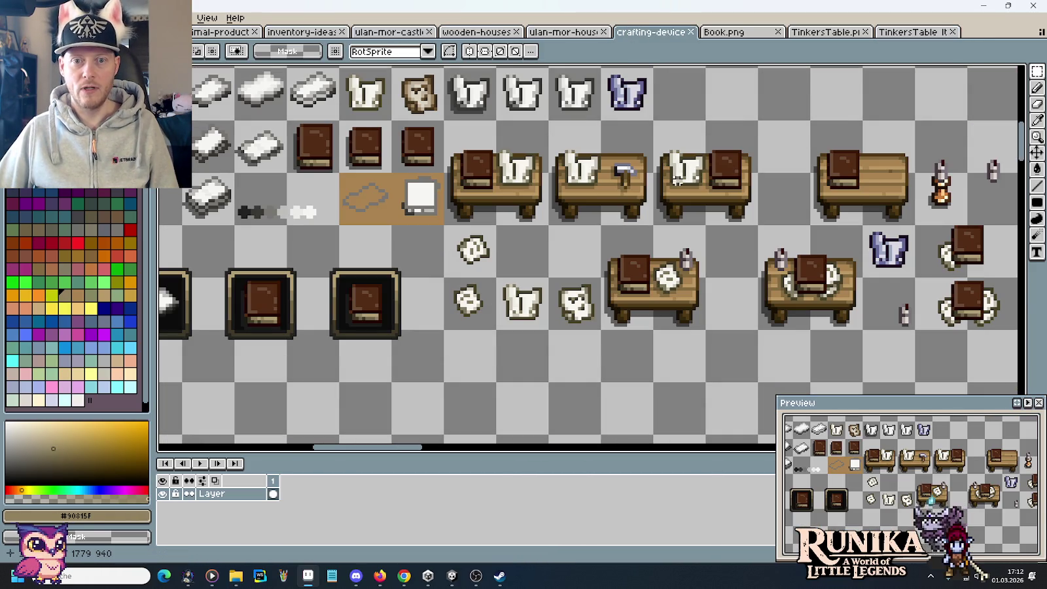
{"action": "scroll", "coordinate": [596, 172], "scroll_direction": "up", "scroll_amount": 3}
{"action": "scroll", "coordinate": [576, 223], "scroll_direction": "left", "scroll_amount": 2}
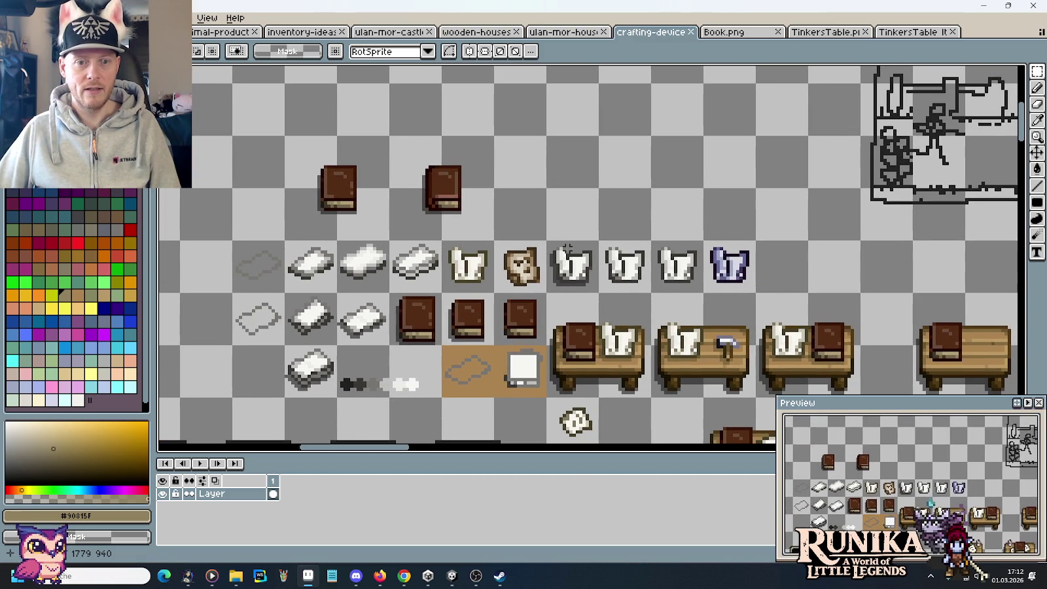
{"action": "left_click_drag", "start_coordinate": [535, 244], "coordinate": [609, 223]}
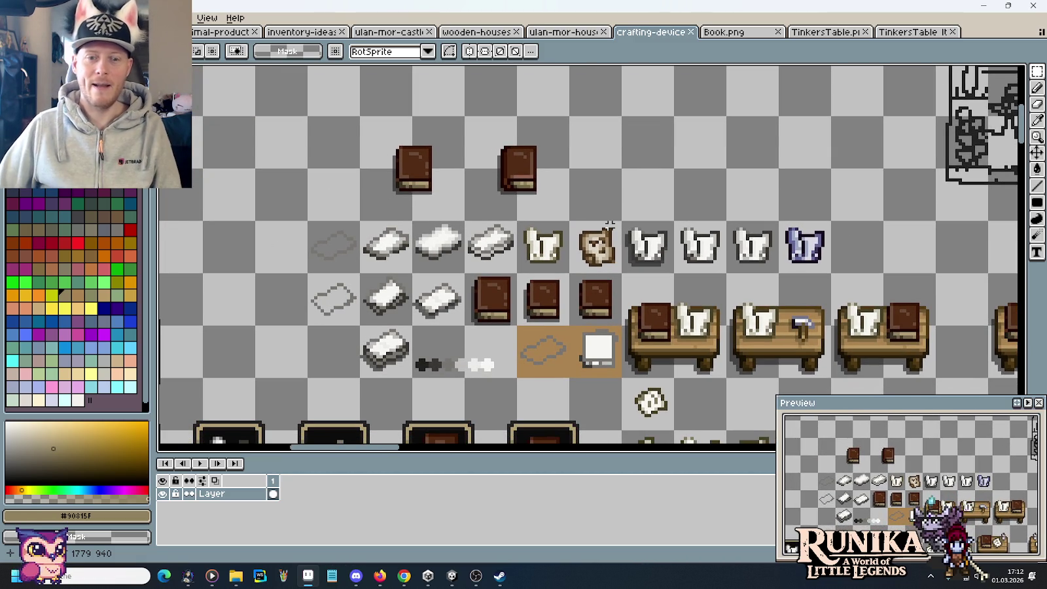
Duplicate the right-hand brown book to its right as a third book
{"action": "left_click_drag", "start_coordinate": [642, 360], "coordinate": [697, 298]}
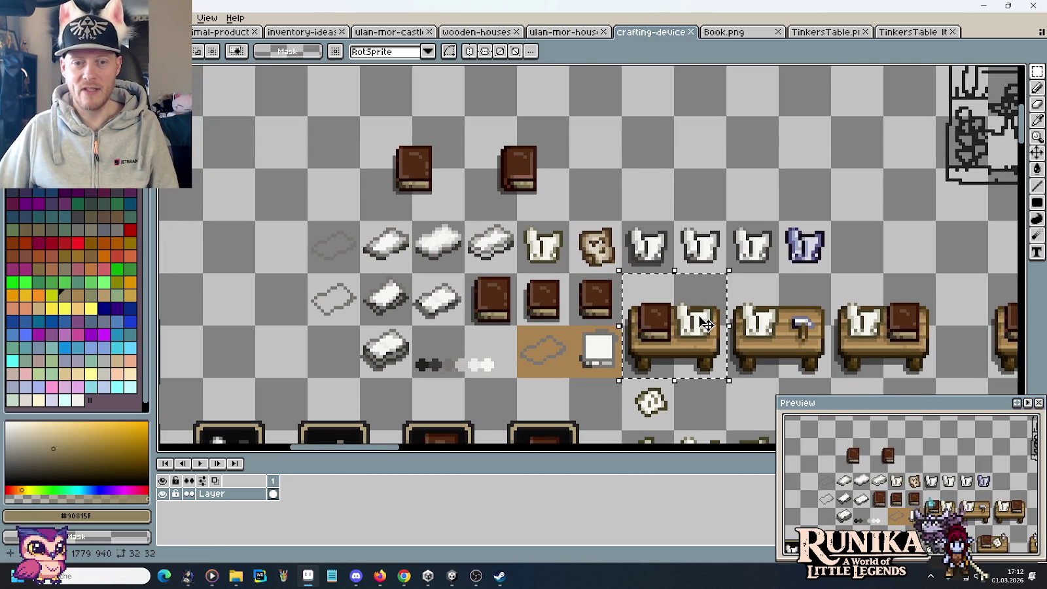
{"action": "left_click_drag", "start_coordinate": [452, 186], "coordinate": [488, 227]}
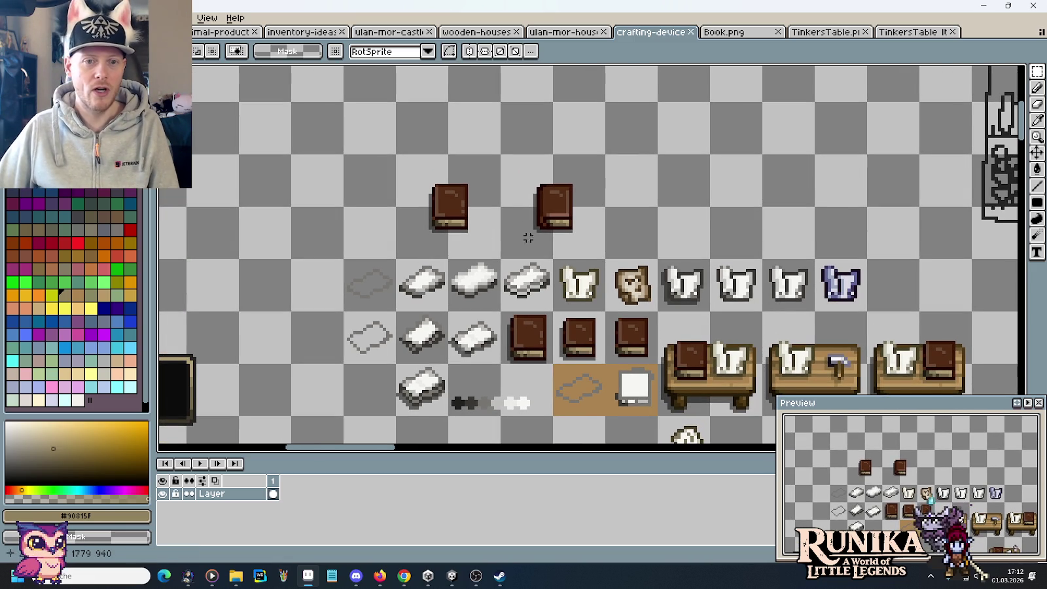
{"action": "left_click_drag", "start_coordinate": [528, 248], "coordinate": [599, 160]}
{"action": "left_click_drag", "start_coordinate": [556, 229], "coordinate": [661, 229]}
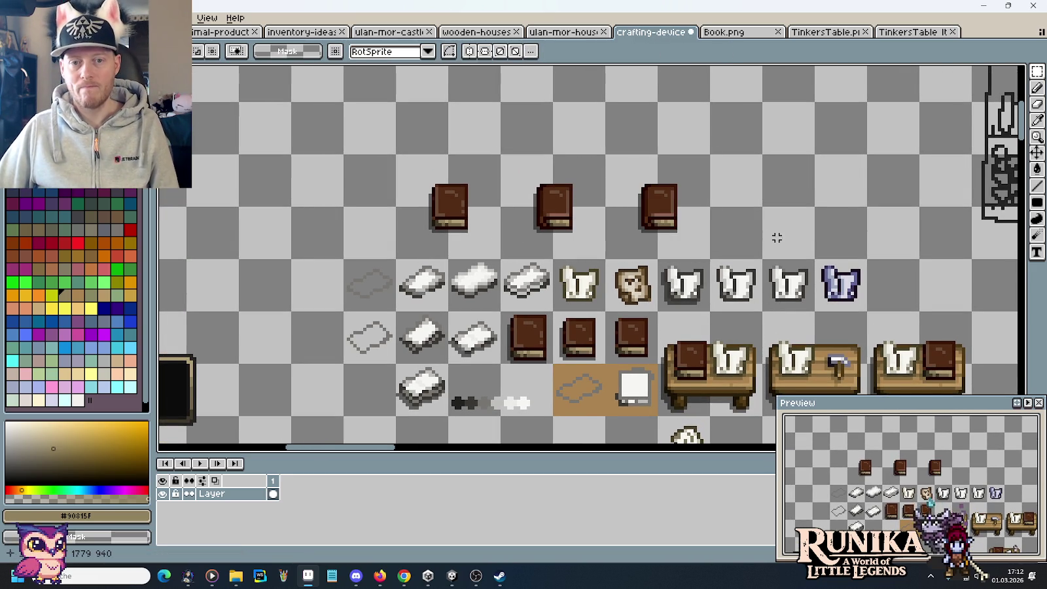
{"action": "scroll", "coordinate": [675, 219], "scroll_direction": "up", "scroll_amount": 1}
{"action": "scroll", "coordinate": [676, 219], "scroll_direction": "up", "scroll_amount": 1}
Select the new third book with the rectangular marquee
{"action": "key", "text": "i"}
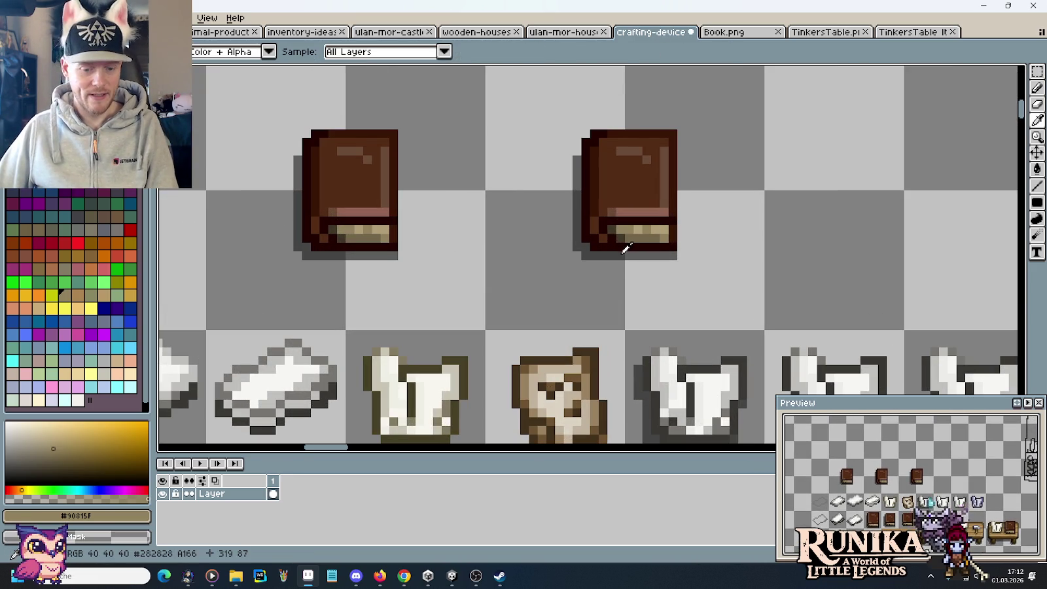
{"action": "key", "text": "m"}
{"action": "scroll", "coordinate": [621, 253], "scroll_direction": "down", "scroll_amount": 1}
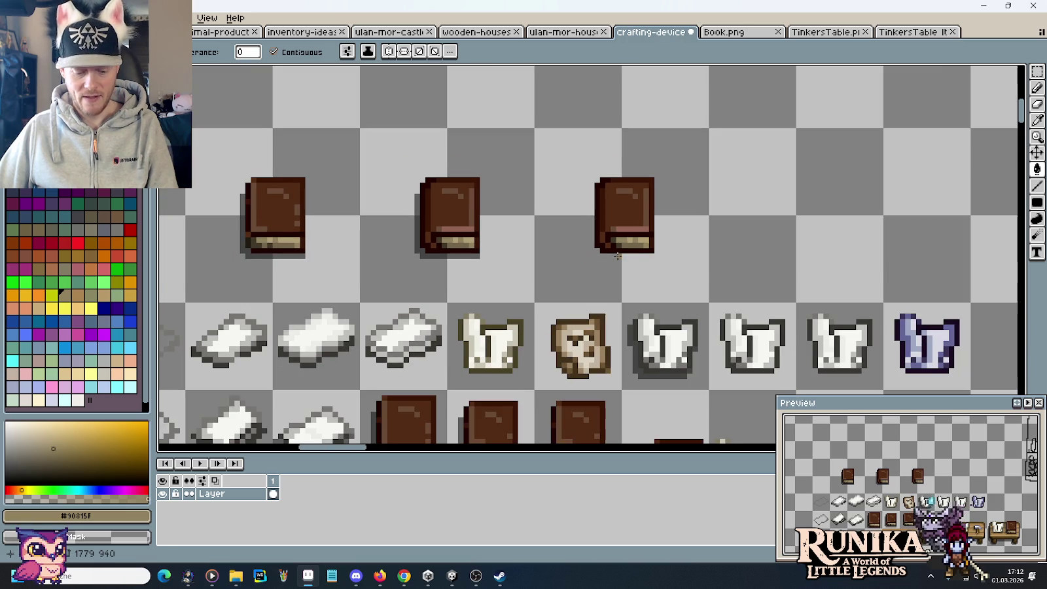
{"action": "left_click_drag", "start_coordinate": [646, 257], "coordinate": [658, 234]}
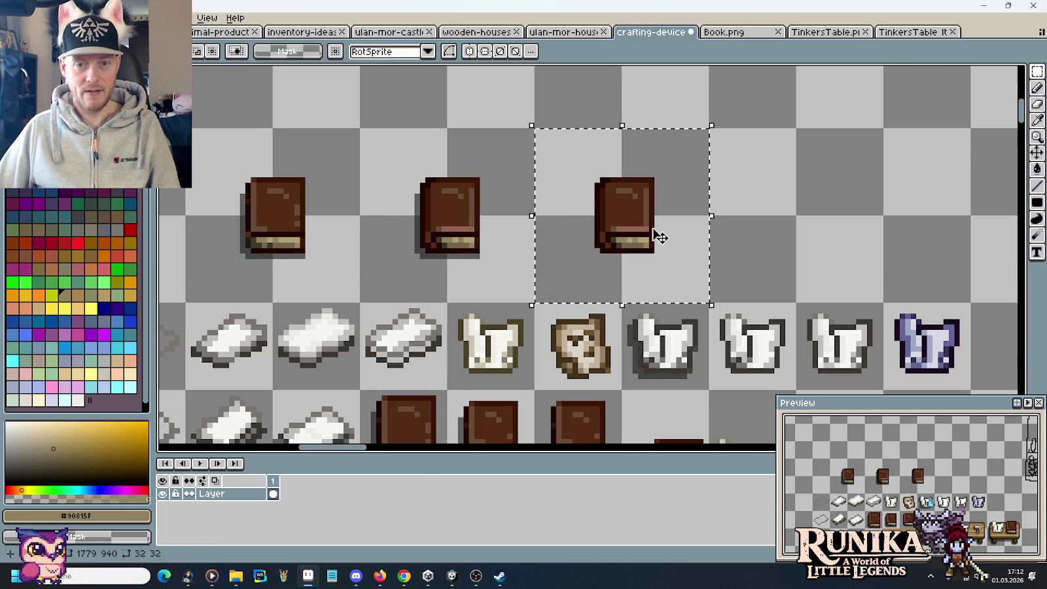
{"action": "scroll", "coordinate": [658, 234], "scroll_direction": "down", "scroll_amount": 1}
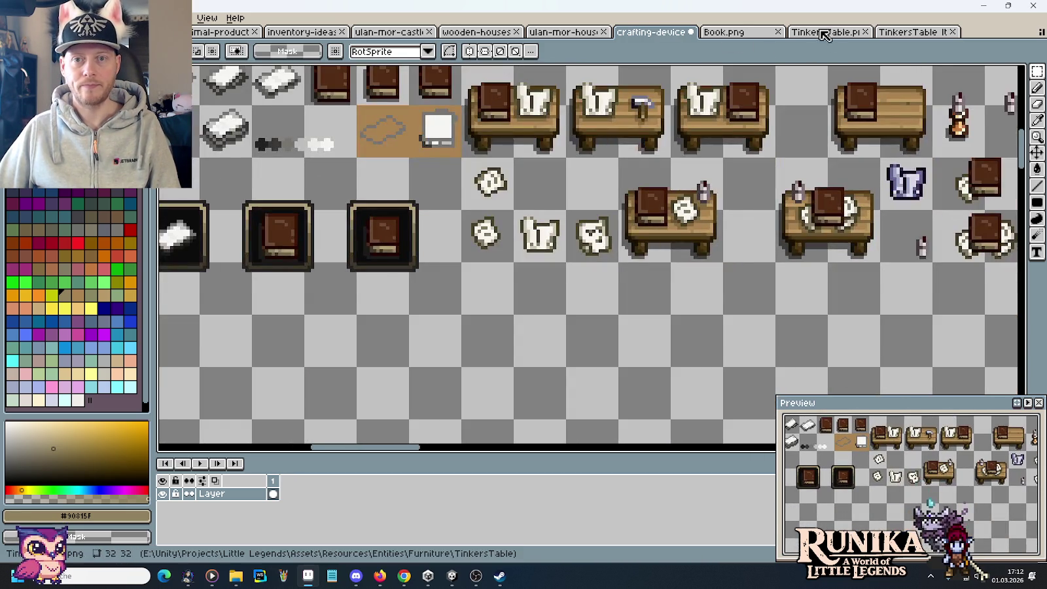
{"action": "left_click", "coordinate": [823, 32]}
{"action": "scroll", "coordinate": [604, 236], "scroll_direction": "up", "scroll_amount": 2}
{"action": "key", "text": "ctrl+v"}
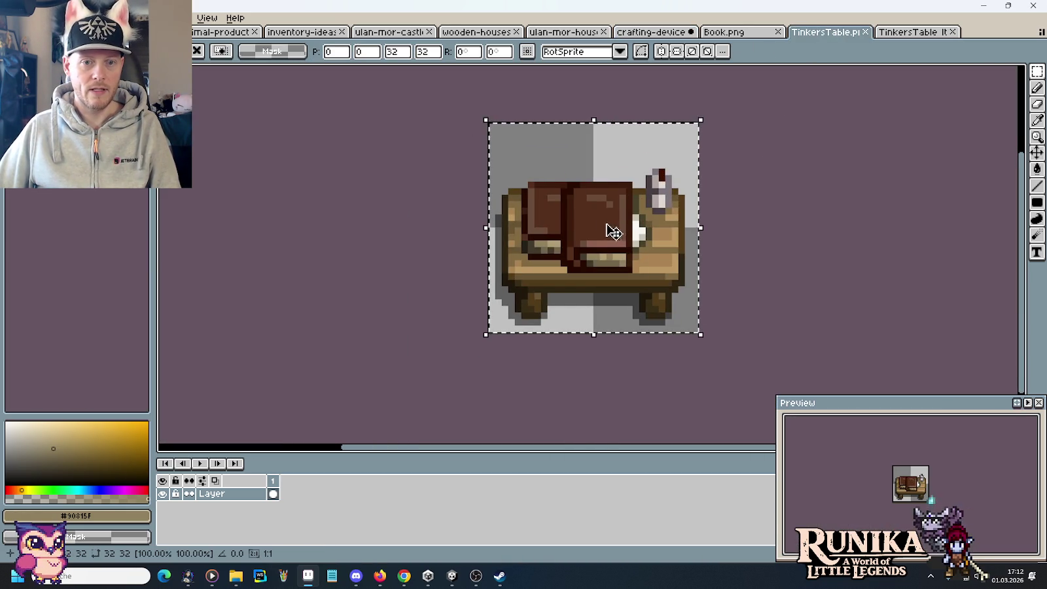
{"action": "left_click_drag", "start_coordinate": [568, 214], "coordinate": [656, 223]}
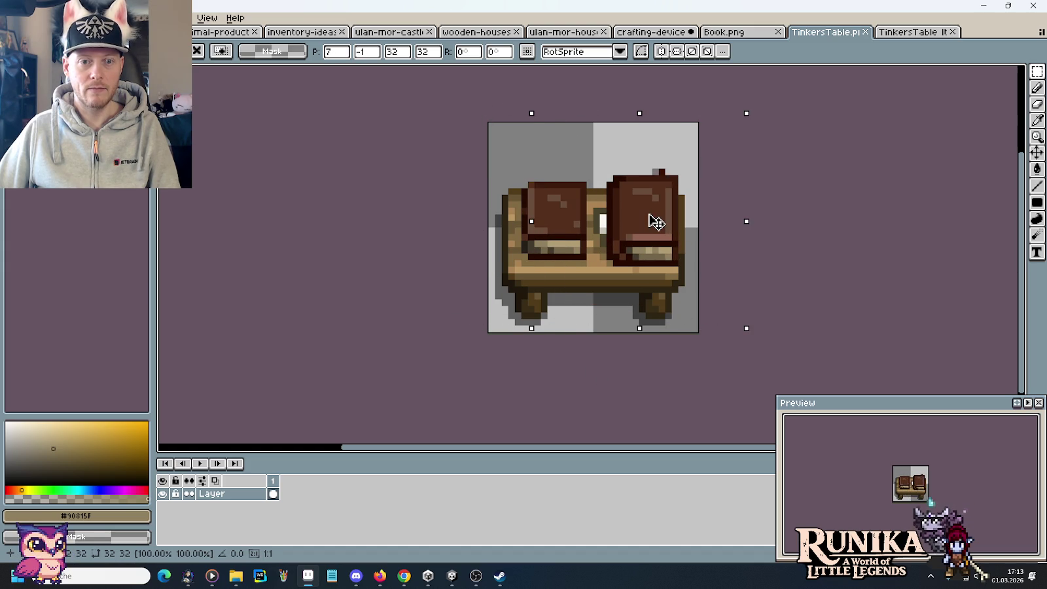
{"action": "key", "text": "Escape"}
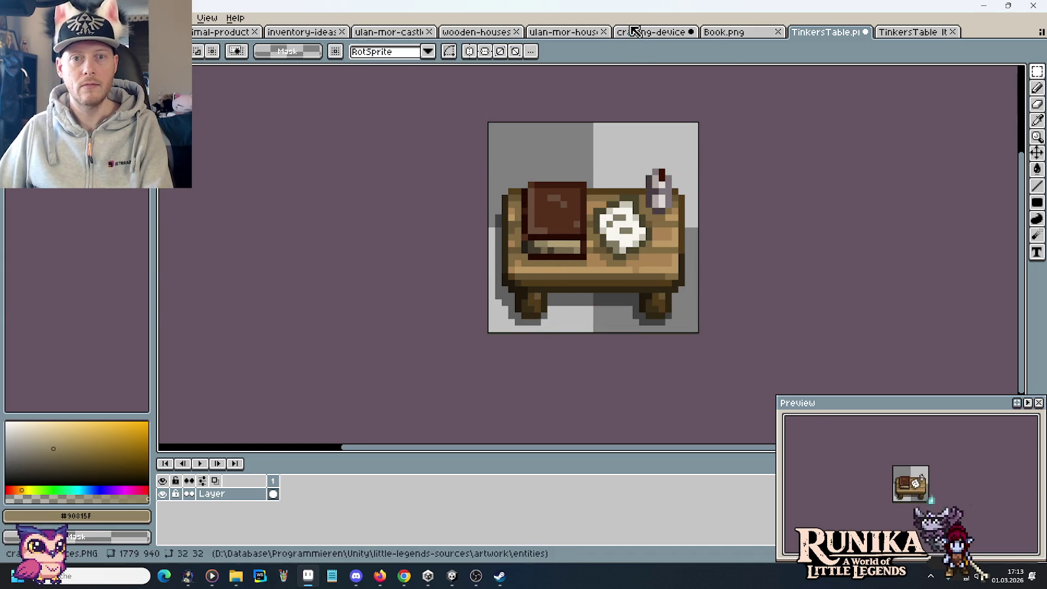
{"action": "left_click", "coordinate": [661, 31]}
{"action": "left_click_drag", "start_coordinate": [607, 152], "coordinate": [490, 270]}
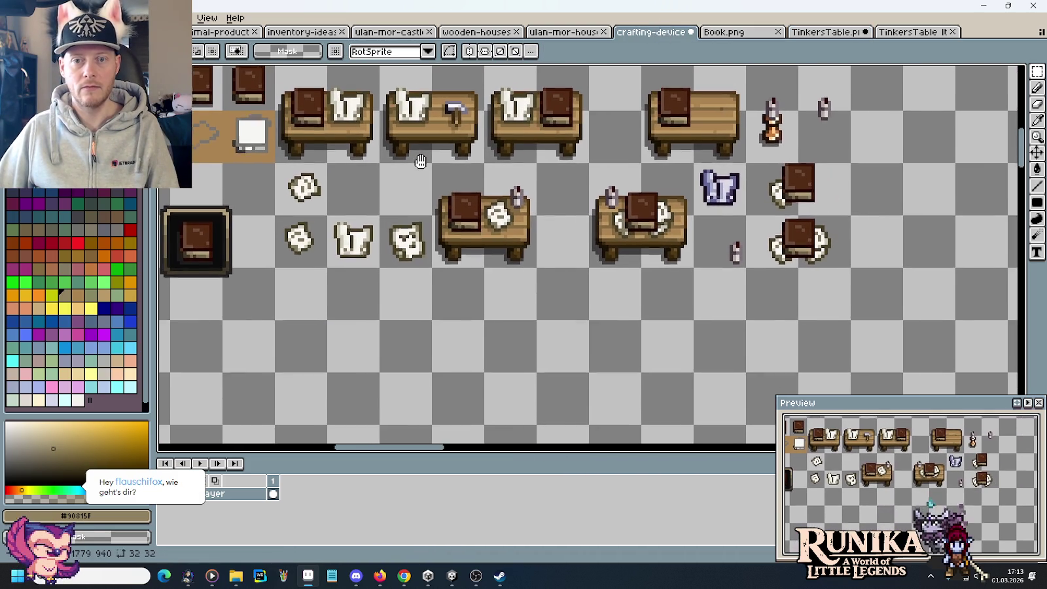
Copy a brown book into the empty cell and position it beside the other book
{"action": "scroll", "coordinate": [489, 271], "scroll_direction": "down", "scroll_amount": 2}
{"action": "scroll", "coordinate": [489, 262], "scroll_direction": "down", "scroll_amount": 1}
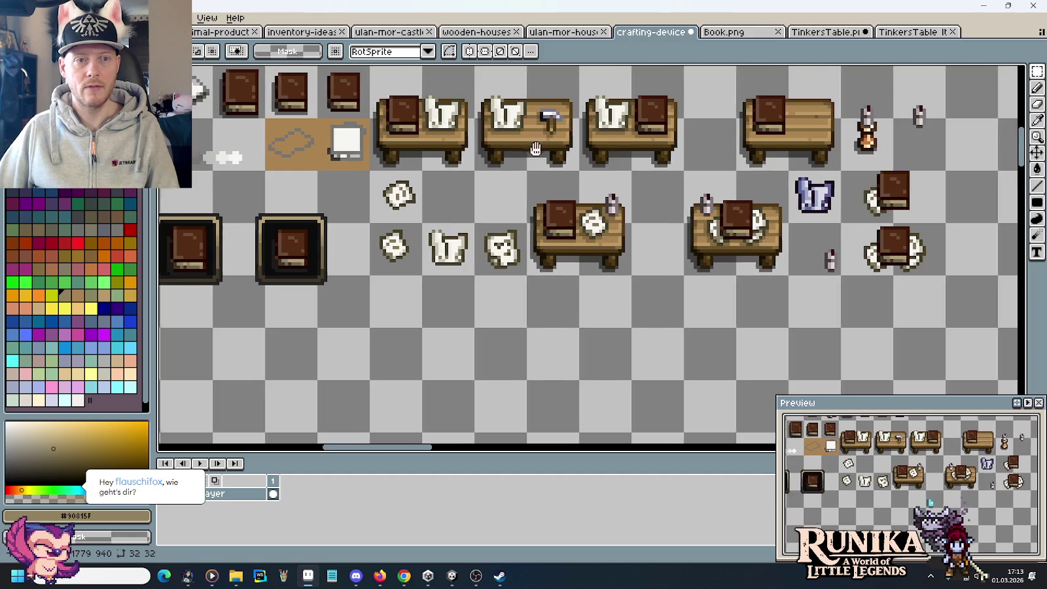
{"action": "scroll", "coordinate": [487, 235], "scroll_direction": "up", "scroll_amount": 3}
{"action": "scroll", "coordinate": [488, 235], "scroll_direction": "left", "scroll_amount": 3}
{"action": "scroll", "coordinate": [488, 234], "scroll_direction": "up", "scroll_amount": 1}
{"action": "left_click_drag", "start_coordinate": [495, 219], "coordinate": [532, 262]}
{"action": "scroll", "coordinate": [532, 262], "scroll_direction": "down", "scroll_amount": 3}
{"action": "mouse_move", "coordinate": [535, 111]}
{"action": "left_mouse_down"}
{"action": "mouse_move", "coordinate": [543, 411]}
{"action": "mouse_move", "coordinate": [612, 410]}
{"action": "left_mouse_up"}
{"action": "scroll", "coordinate": [612, 393], "scroll_direction": "up", "scroll_amount": 1}
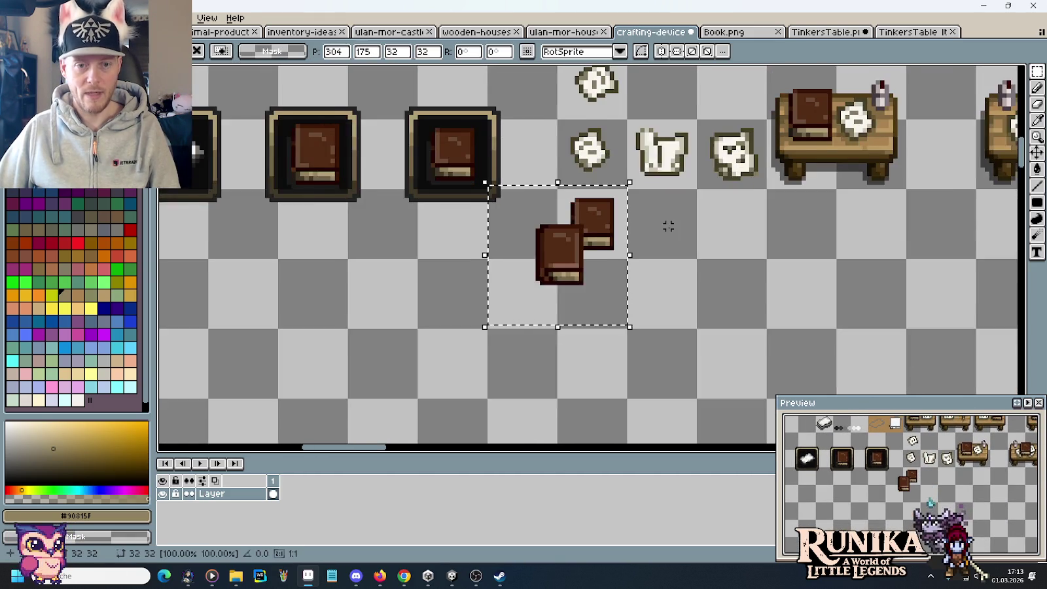
{"action": "scroll", "coordinate": [579, 277], "scroll_direction": "up", "scroll_amount": 1}
{"action": "mouse_move", "coordinate": [579, 277]}
{"action": "left_mouse_down"}
{"action": "mouse_move", "coordinate": [708, 247]}
{"action": "mouse_move", "coordinate": [697, 249]}
{"action": "left_mouse_up"}
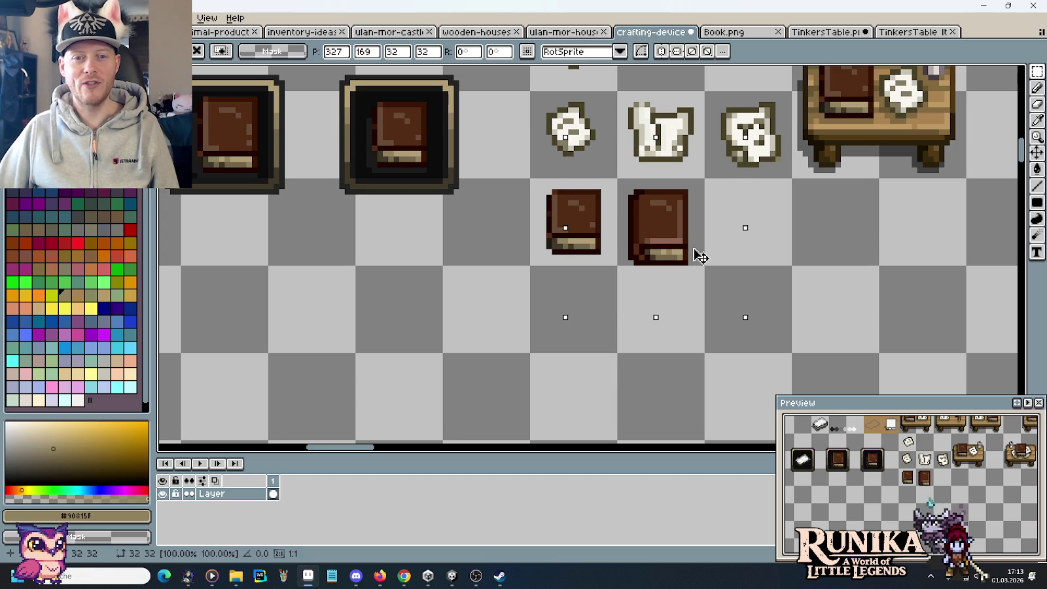
{"action": "left_click_drag", "start_coordinate": [696, 252], "coordinate": [700, 250]}
{"action": "left_click", "coordinate": [819, 257]}
Trim the copied book smaller by narrowing its right edge and shifting its cover and lower part
{"action": "scroll", "coordinate": [670, 231], "scroll_direction": "up", "scroll_amount": 2}
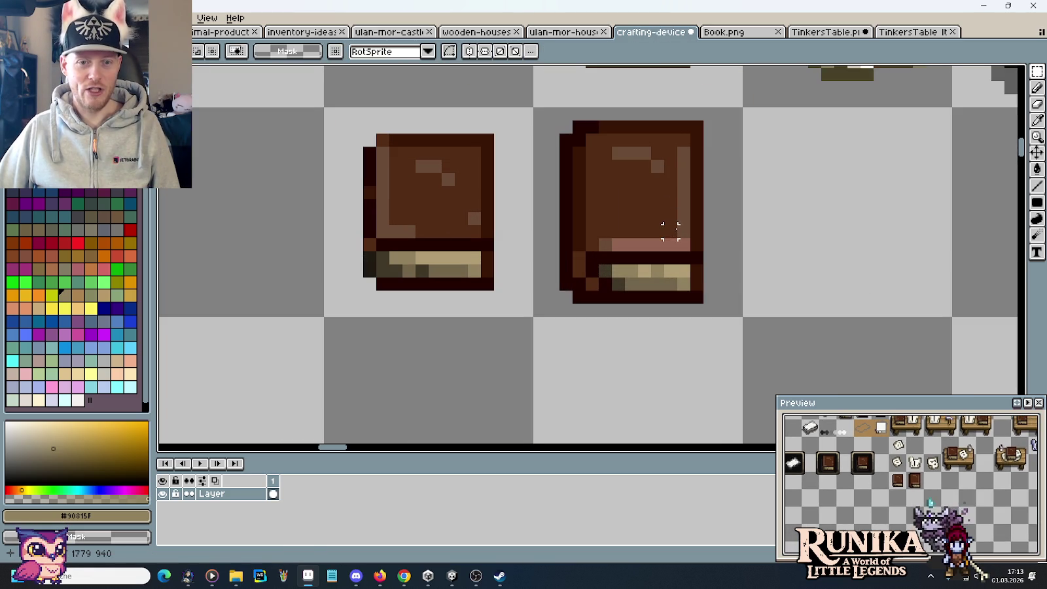
{"action": "left_click_drag", "start_coordinate": [722, 131], "coordinate": [644, 387]}
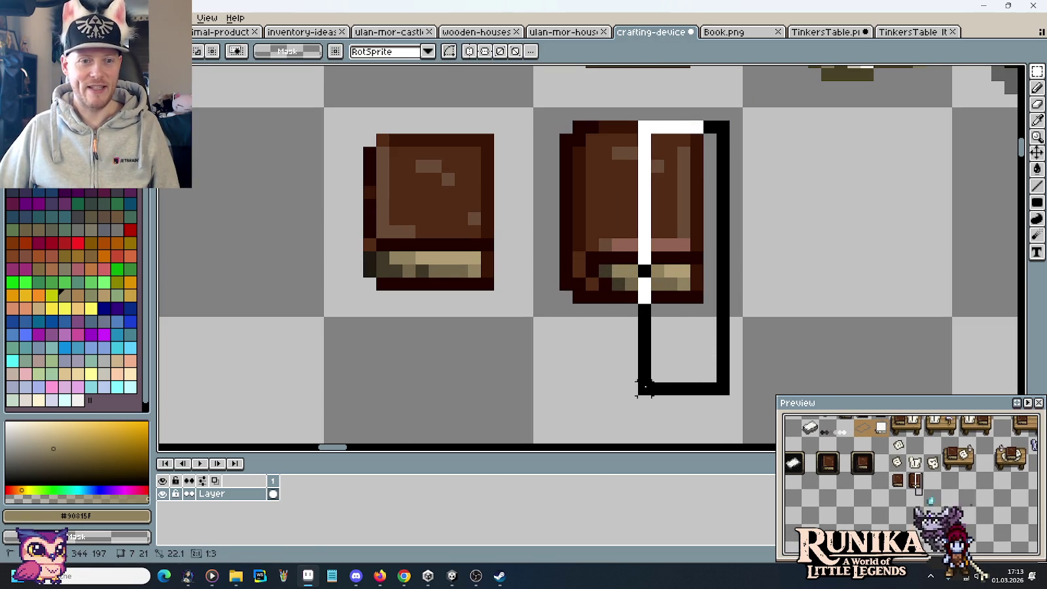
{"action": "left_click_drag", "start_coordinate": [733, 108], "coordinate": [649, 372]}
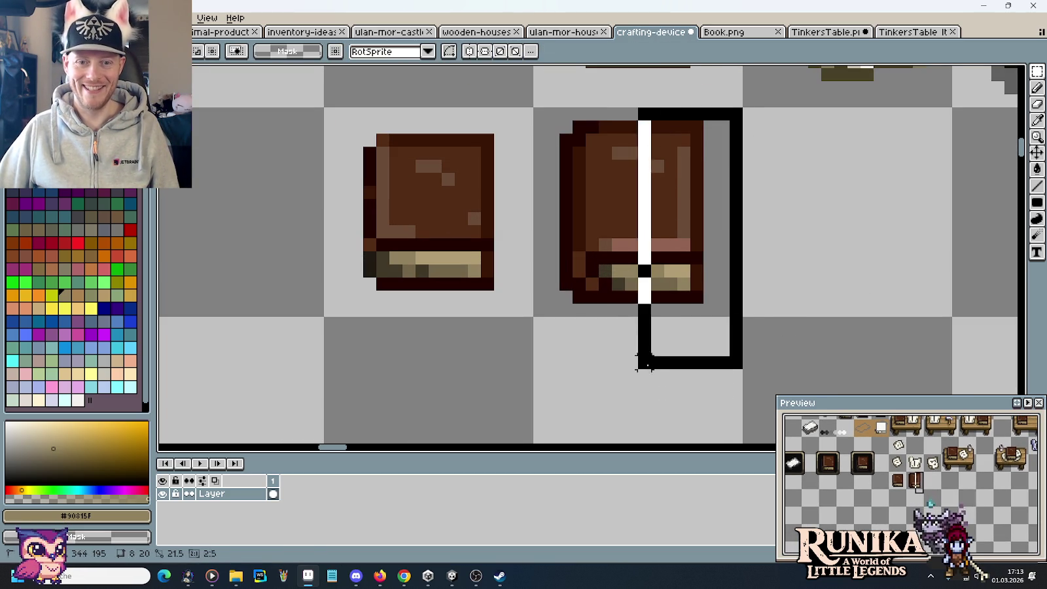
{"action": "left_click", "coordinate": [687, 338]}
{"action": "key", "text": "Escape"}
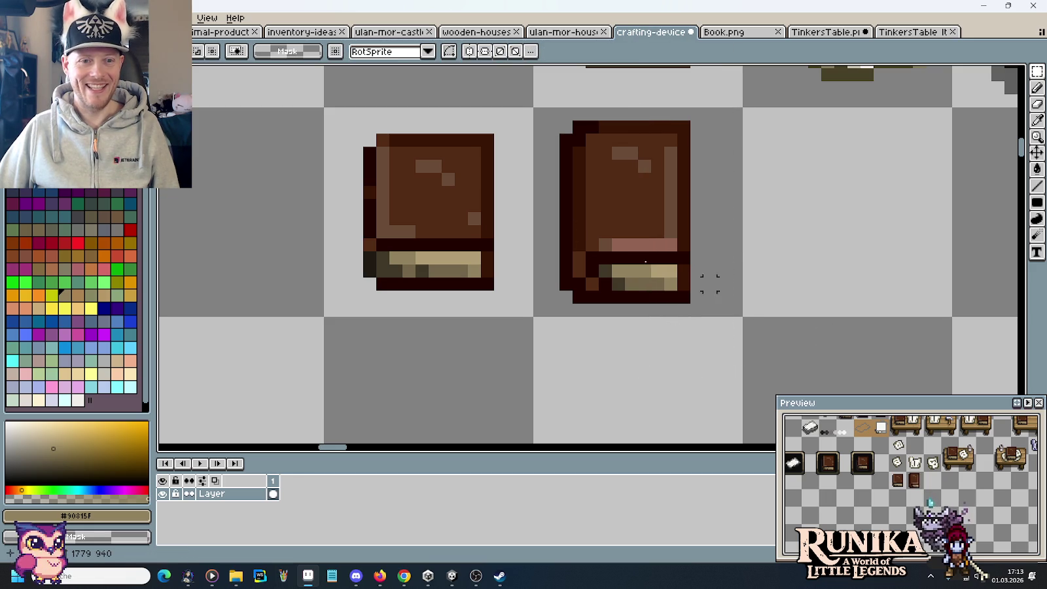
{"action": "mouse_move", "coordinate": [356, 172]}
{"action": "left_mouse_down"}
{"action": "mouse_move", "coordinate": [503, 237]}
{"action": "mouse_move", "coordinate": [669, 221]}
{"action": "left_mouse_up"}
{"action": "key", "text": "Return"}
{"action": "left_click_drag", "start_coordinate": [542, 112], "coordinate": [714, 182]}
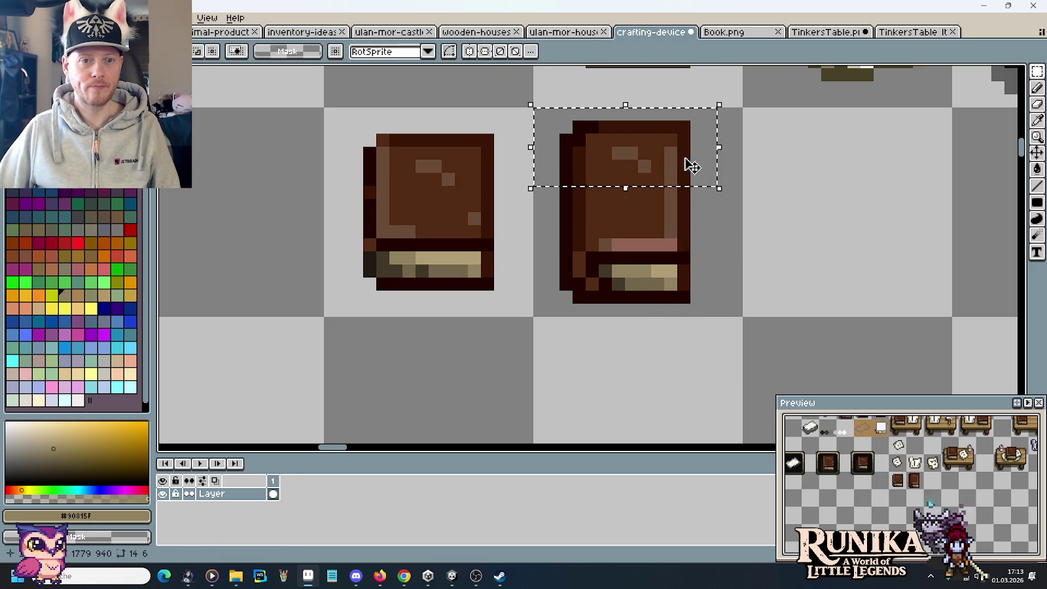
{"action": "mouse_move", "coordinate": [736, 337]}
{"action": "left_mouse_down"}
{"action": "mouse_move", "coordinate": [569, 243]}
{"action": "mouse_move", "coordinate": [612, 255]}
{"action": "mouse_move", "coordinate": [634, 242]}
{"action": "left_mouse_up"}
{"action": "left_click", "coordinate": [787, 280]}
Paste the small book onto the left side of the table in TinkersTable.png
{"action": "scroll", "coordinate": [636, 242], "scroll_direction": "down", "scroll_amount": 1}
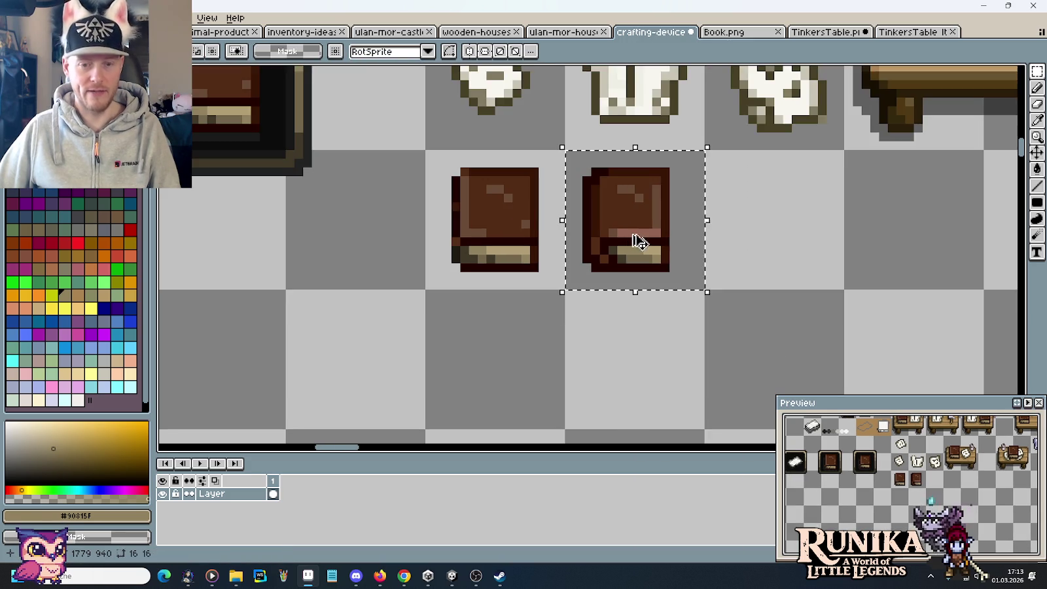
{"action": "scroll", "coordinate": [701, 289], "scroll_direction": "up", "scroll_amount": 2}
{"action": "scroll", "coordinate": [700, 290], "scroll_direction": "right", "scroll_amount": 1}
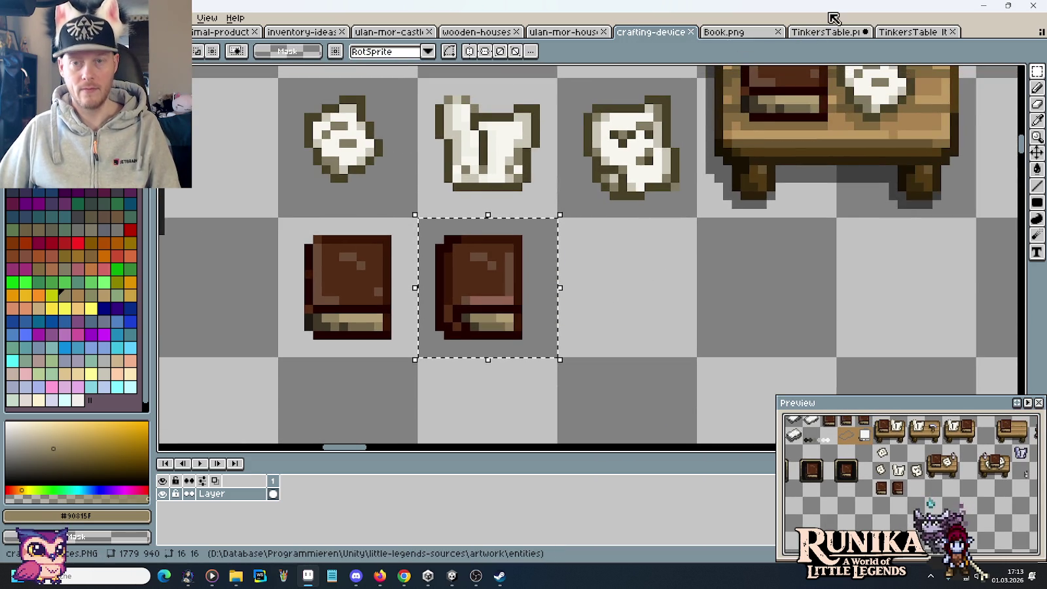
{"action": "left_click", "coordinate": [827, 32]}
{"action": "key", "text": "ctrl+v"}
{"action": "left_click_drag", "start_coordinate": [605, 262], "coordinate": [585, 231]}
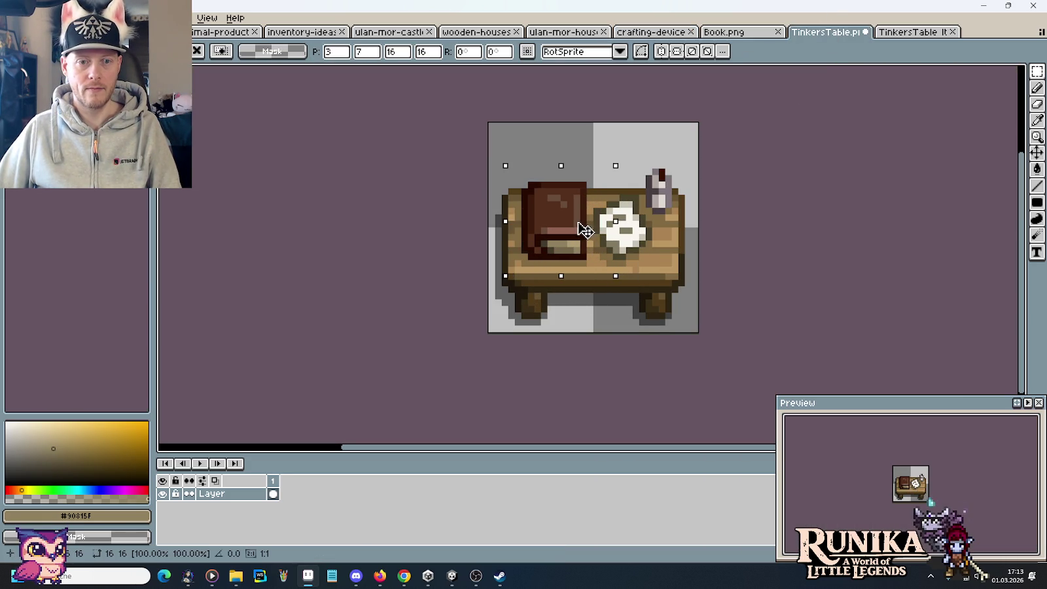
Save TinkersTable.png, then paste the book onto TinkersTable Item's table and save it too
{"action": "key", "text": "ctrl+s"}
{"action": "left_click", "coordinate": [908, 31]}
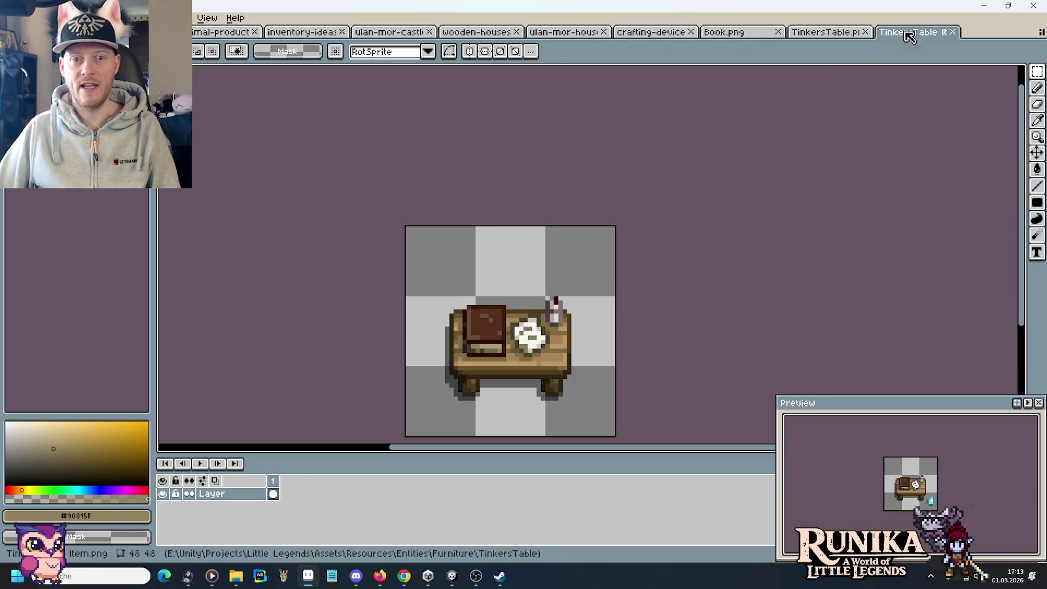
{"action": "key", "text": "ctrl+v"}
{"action": "left_click_drag", "start_coordinate": [609, 242], "coordinate": [471, 302]}
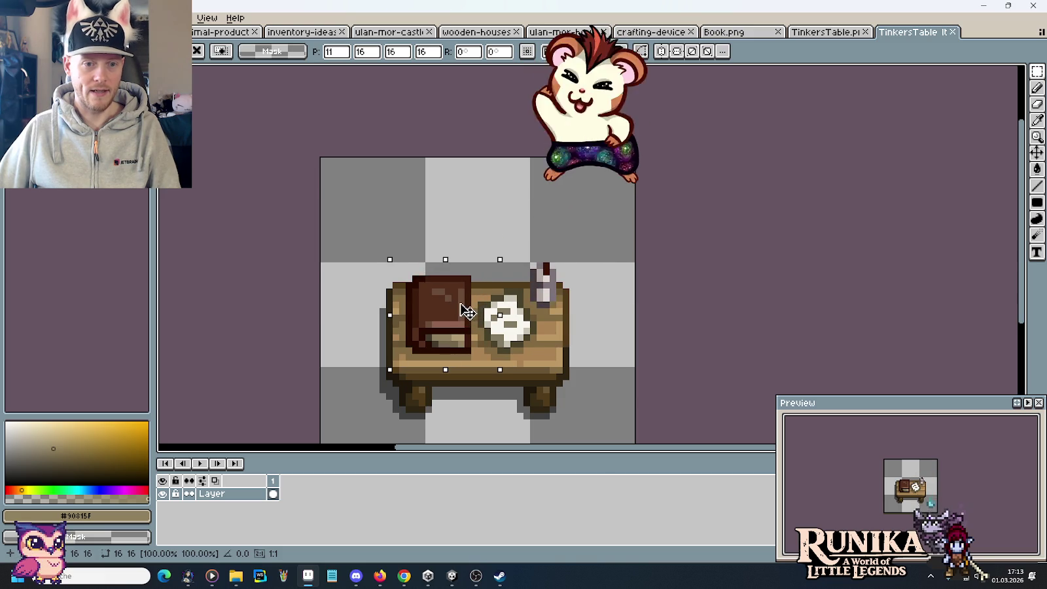
{"action": "key", "text": "ctrl+s"}
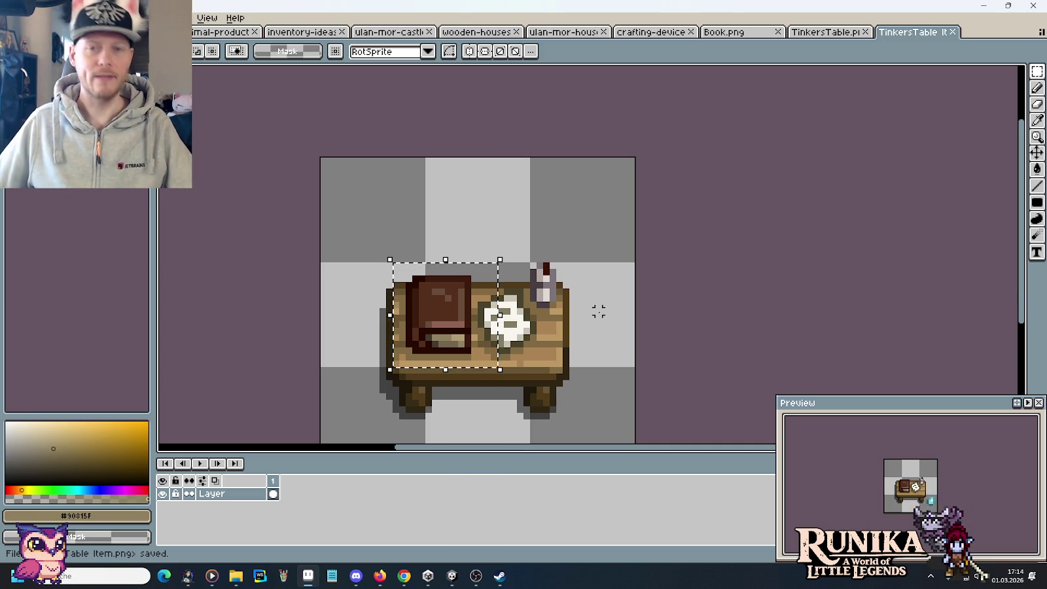
{"action": "left_click", "coordinate": [821, 33]}
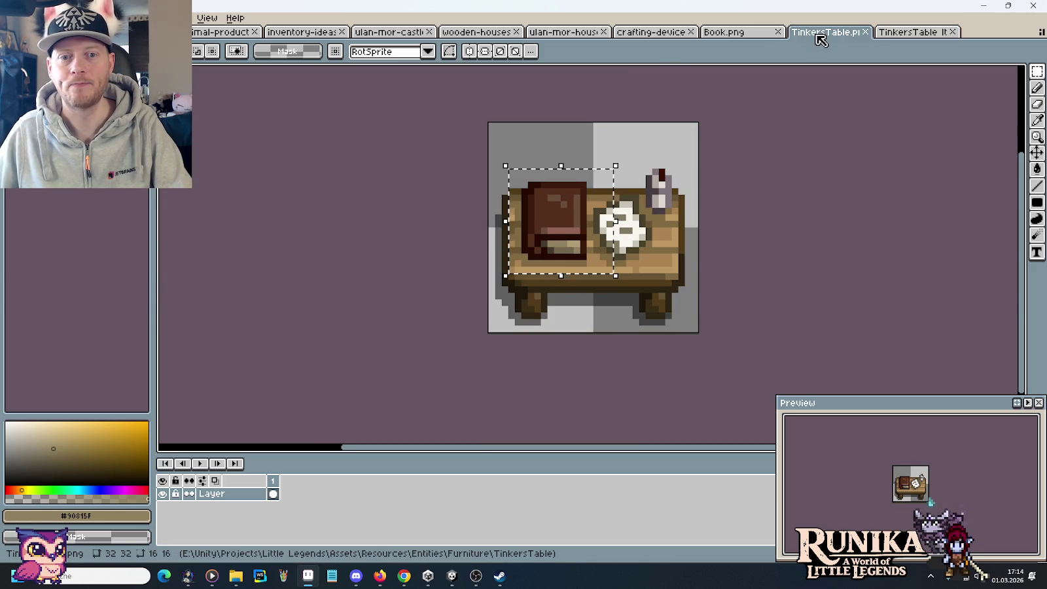
Close both TinkersTable images and return to the crafting-device sheet
{"action": "left_click", "coordinate": [865, 31]}
{"action": "left_click", "coordinate": [865, 32]}
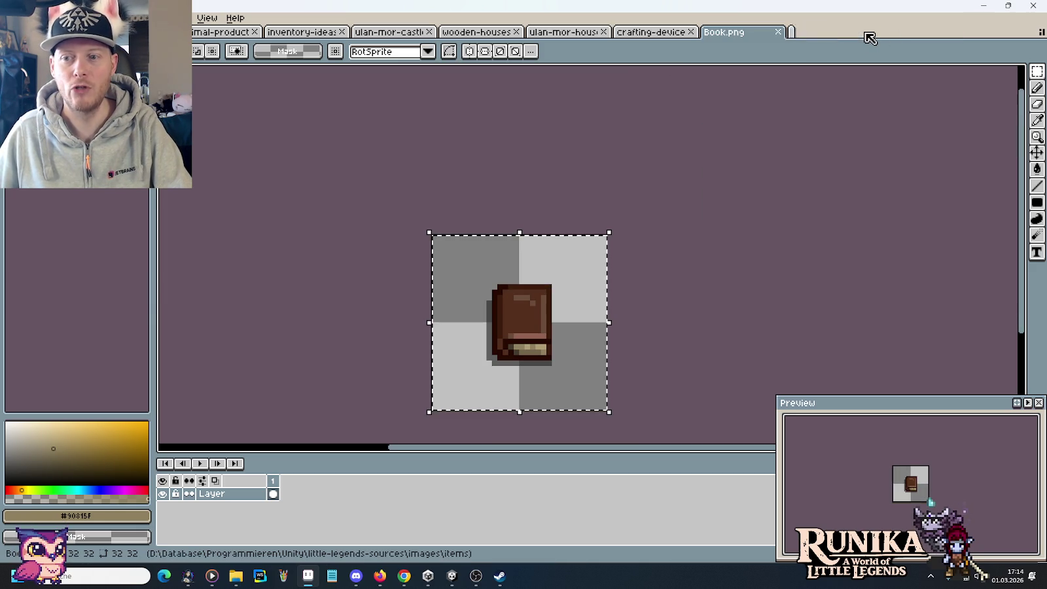
{"action": "left_click", "coordinate": [628, 32]}
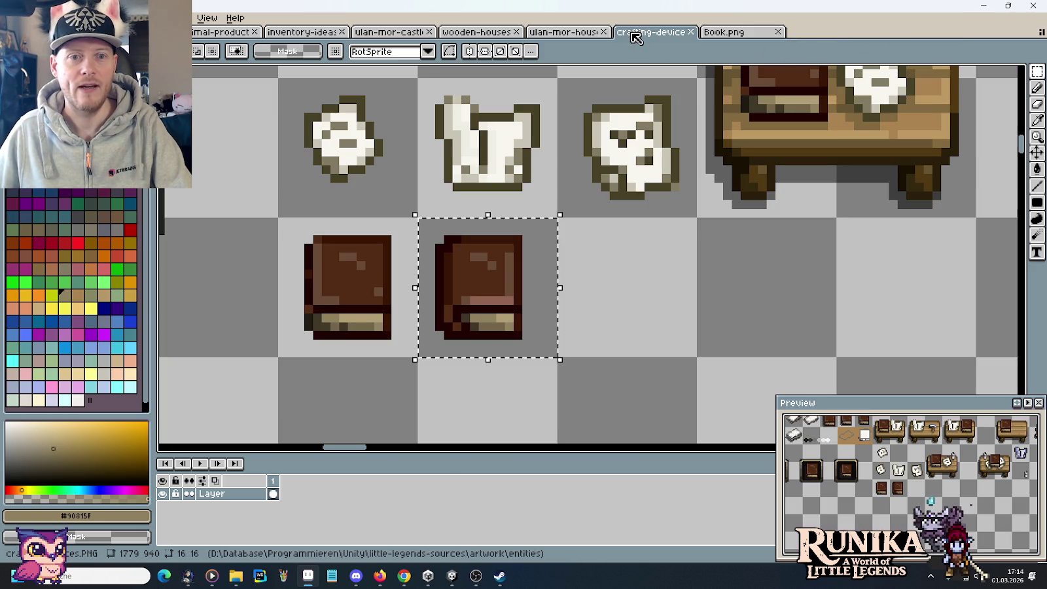
{"action": "scroll", "coordinate": [753, 180], "scroll_direction": "down", "scroll_amount": 1}
{"action": "scroll", "coordinate": [759, 181], "scroll_direction": "down", "scroll_amount": 1}
{"action": "scroll", "coordinate": [778, 176], "scroll_direction": "down", "scroll_amount": 1}
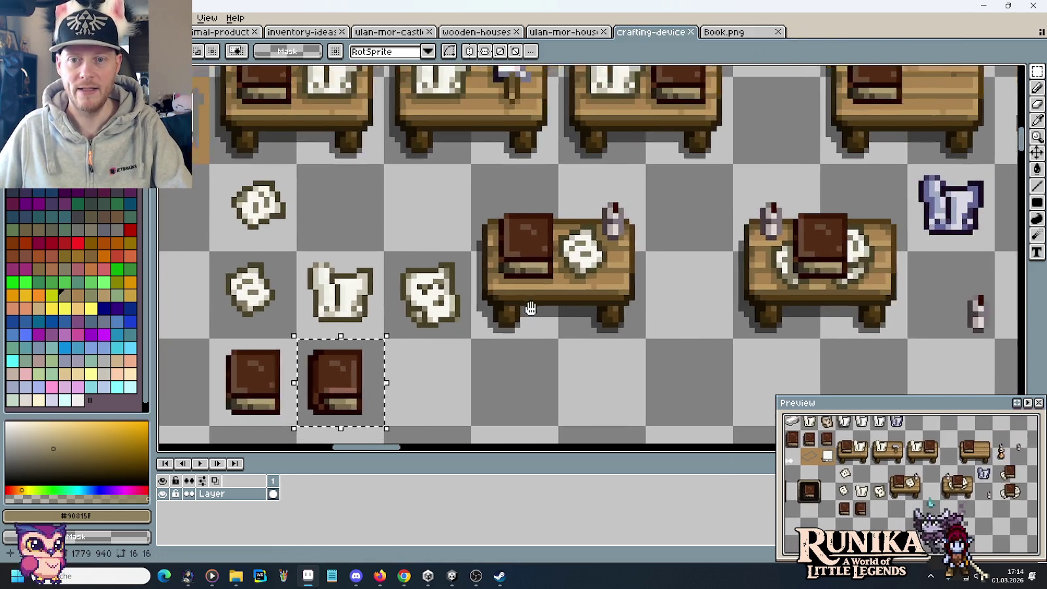
{"action": "scroll", "coordinate": [520, 312], "scroll_direction": "down", "scroll_amount": 1}
Duplicate the book table two cells below and copy the smaller book onto it
{"action": "mouse_move", "coordinate": [537, 271]}
{"action": "left_mouse_down"}
{"action": "mouse_move", "coordinate": [546, 295]}
{"action": "mouse_move", "coordinate": [546, 434]}
{"action": "left_mouse_up"}
{"action": "scroll", "coordinate": [546, 295], "scroll_direction": "down", "scroll_amount": 1}
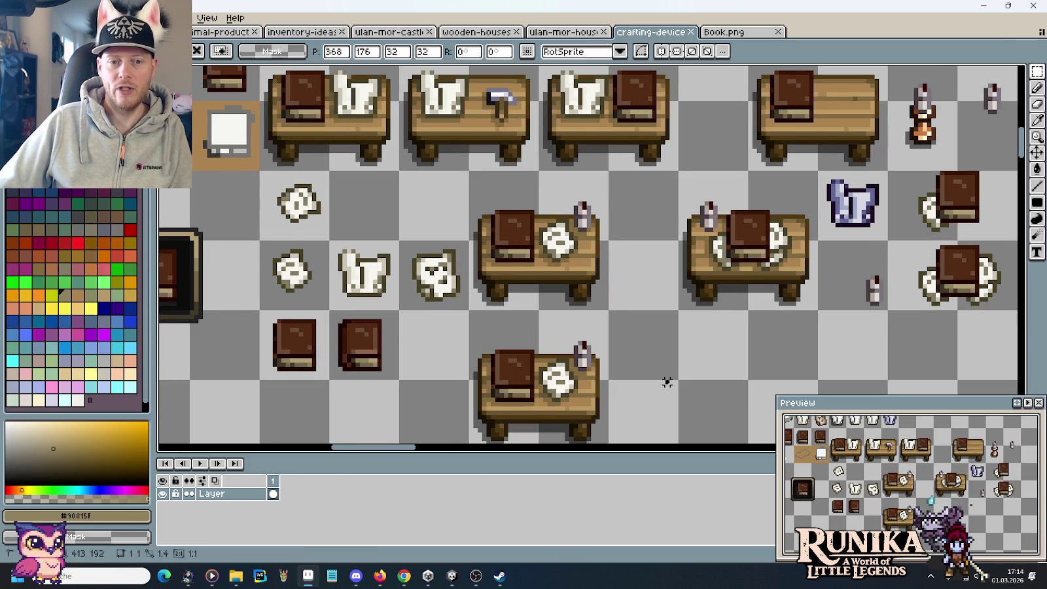
{"action": "key", "text": "ctrl+d"}
{"action": "scroll", "coordinate": [674, 327], "scroll_direction": "down", "scroll_amount": 2}
{"action": "left_click_drag", "start_coordinate": [354, 250], "coordinate": [418, 313]}
{"action": "left_click_drag", "start_coordinate": [383, 281], "coordinate": [553, 321]}
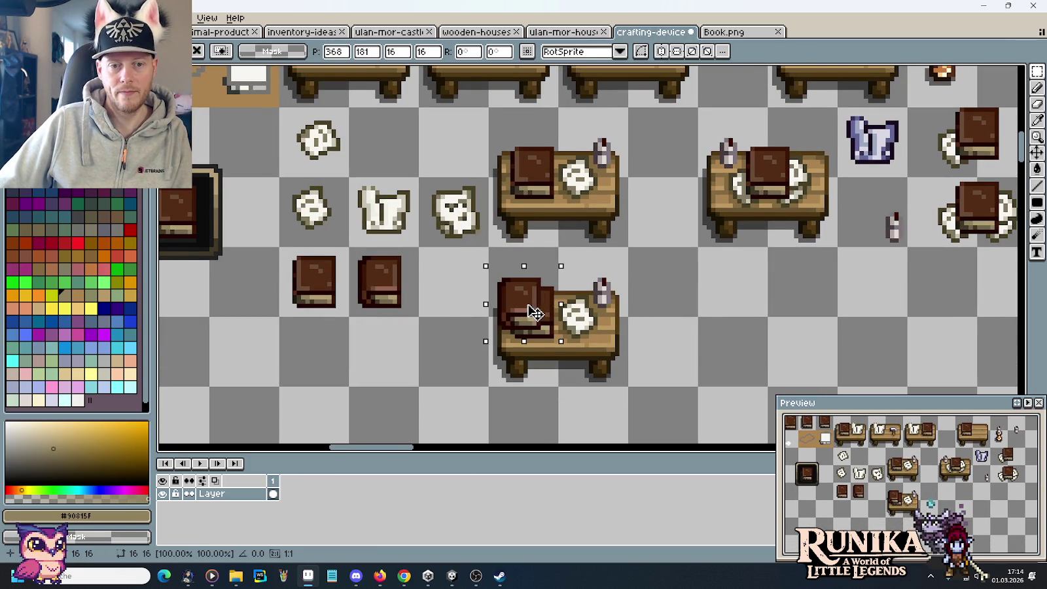
{"action": "key", "text": "ctrl+d"}
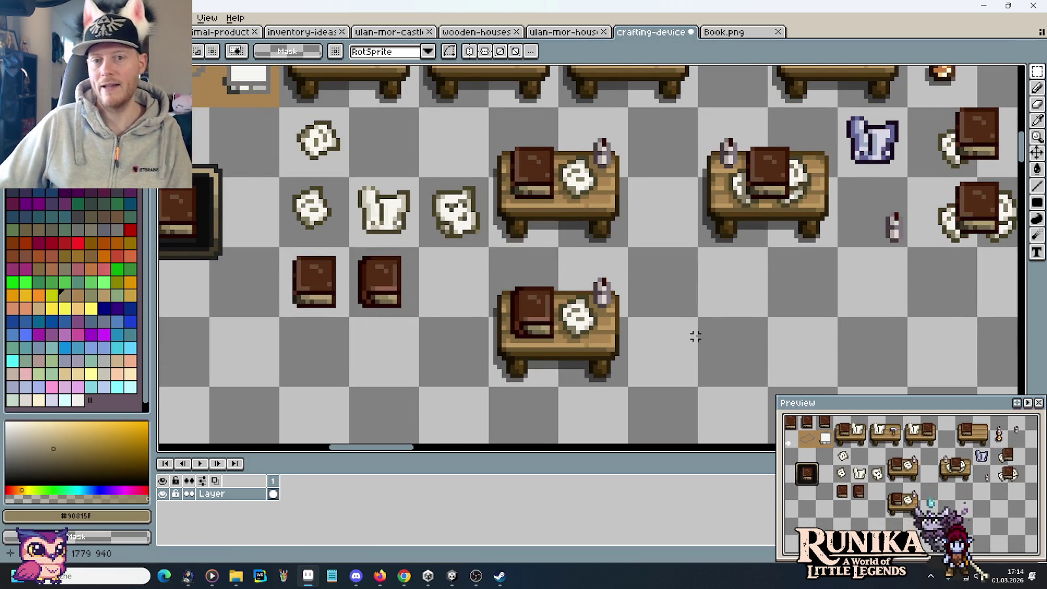
Move the skull sprite and new table into the table row, save, and close Book.png
{"action": "scroll", "coordinate": [695, 335], "scroll_direction": "down", "scroll_amount": 1}
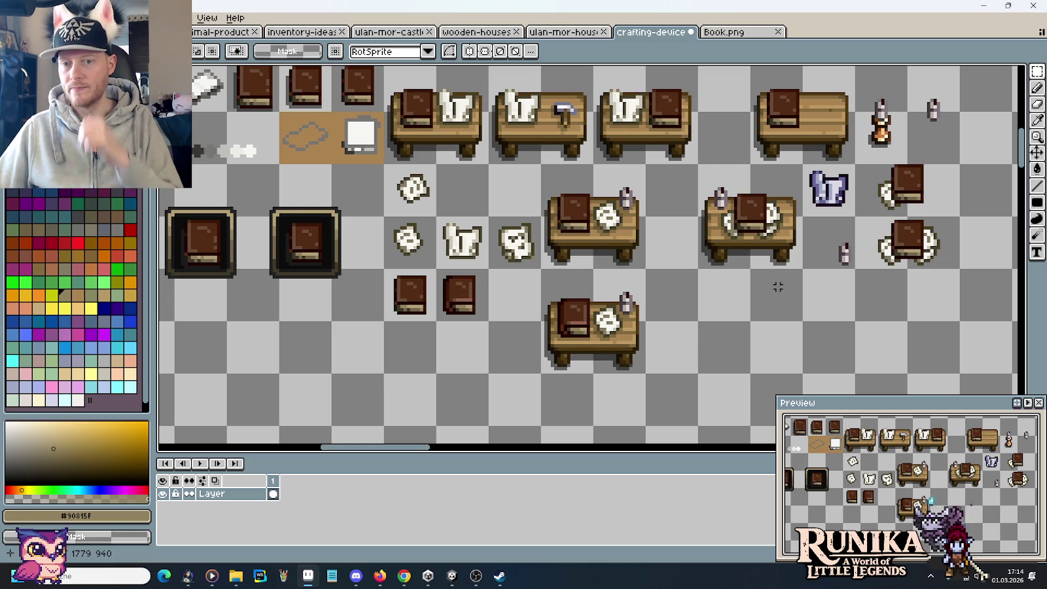
{"action": "scroll", "coordinate": [693, 335], "scroll_direction": "right", "scroll_amount": 2}
{"action": "scroll", "coordinate": [684, 330], "scroll_direction": "up", "scroll_amount": 1}
{"action": "scroll", "coordinate": [589, 321], "scroll_direction": "left", "scroll_amount": 2}
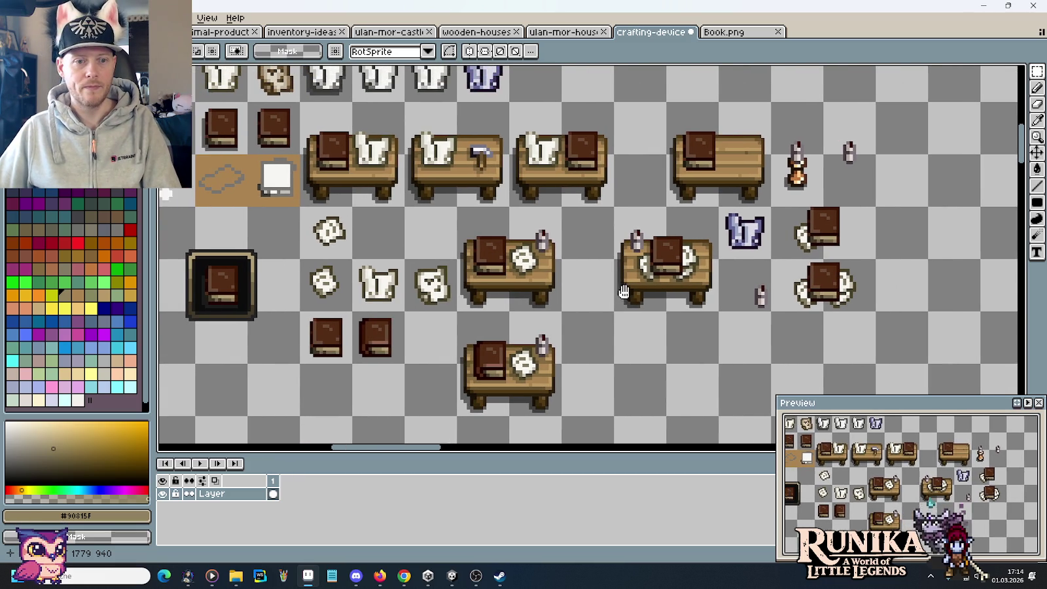
{"action": "mouse_move", "coordinate": [470, 262]}
{"action": "left_mouse_down"}
{"action": "mouse_move", "coordinate": [524, 316]}
{"action": "mouse_move", "coordinate": [455, 244]}
{"action": "left_mouse_up"}
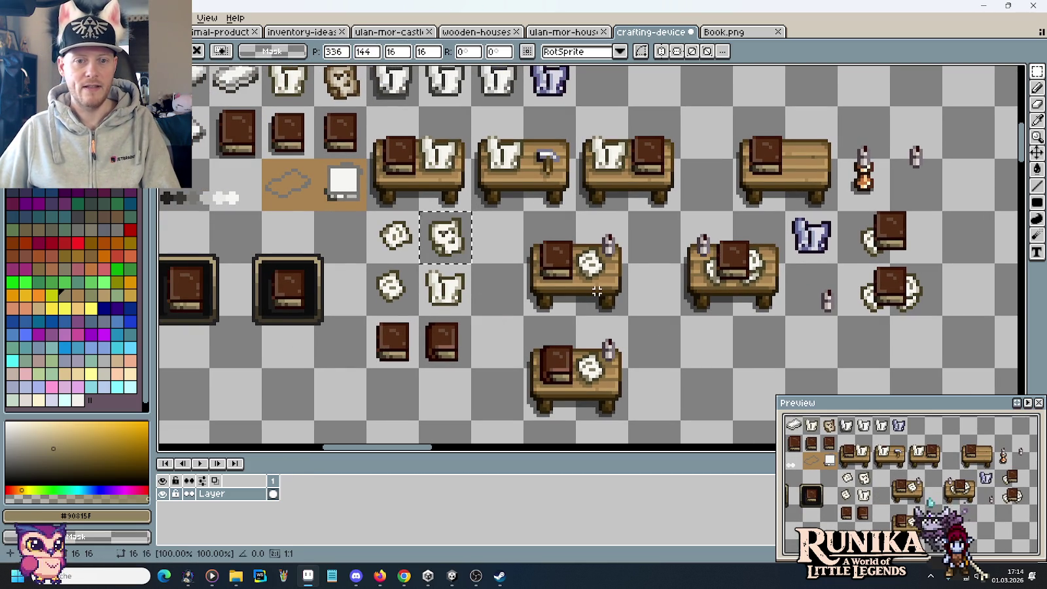
{"action": "left_click_drag", "start_coordinate": [629, 317], "coordinate": [469, 210]}
{"action": "left_click_drag", "start_coordinate": [556, 278], "coordinate": [503, 278]}
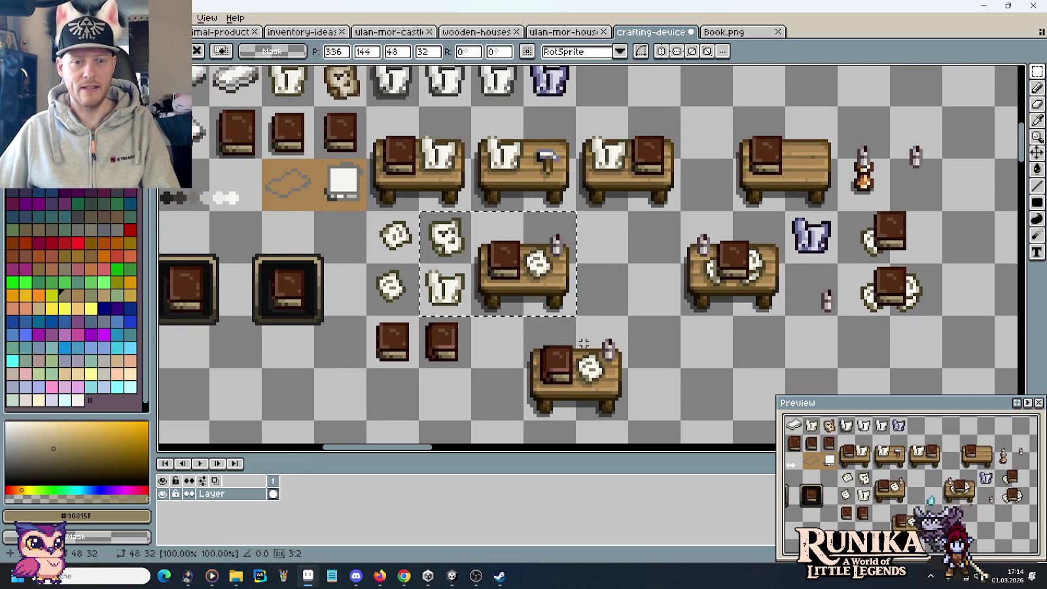
{"action": "left_click_drag", "start_coordinate": [630, 423], "coordinate": [522, 314]}
{"action": "left_click_drag", "start_coordinate": [573, 371], "coordinate": [626, 265]}
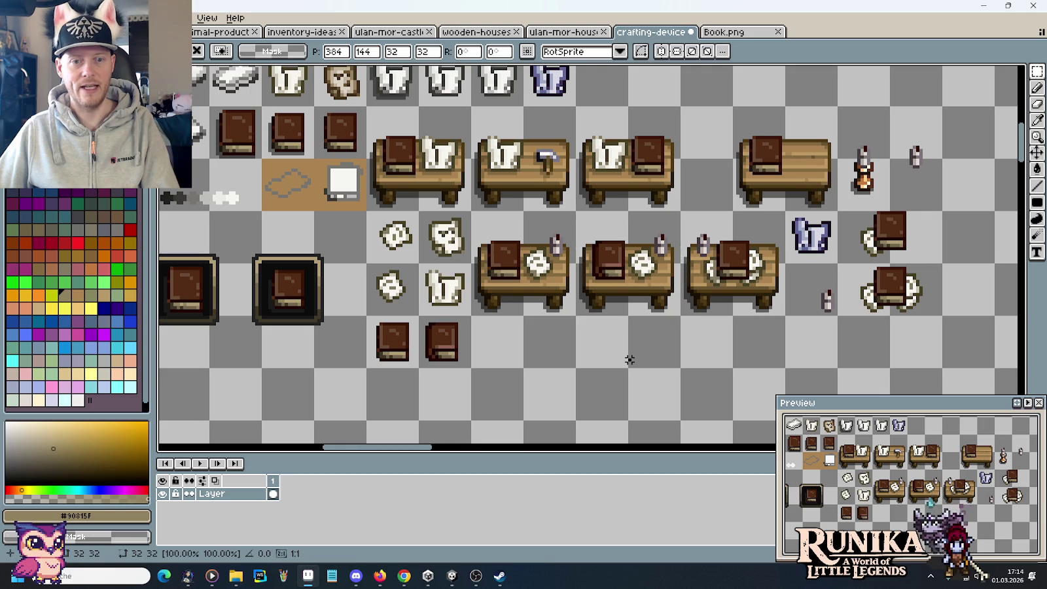
{"action": "key", "text": "ctrl+d"}
{"action": "key", "text": "ctrl+s"}
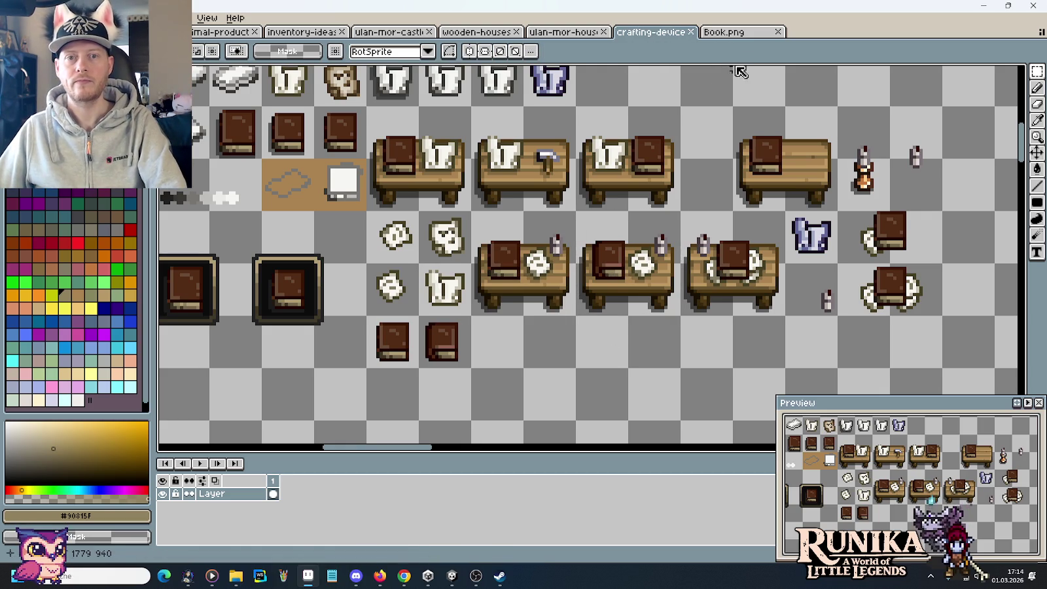
{"action": "left_click", "coordinate": [736, 33]}
{"action": "left_click", "coordinate": [778, 32]}
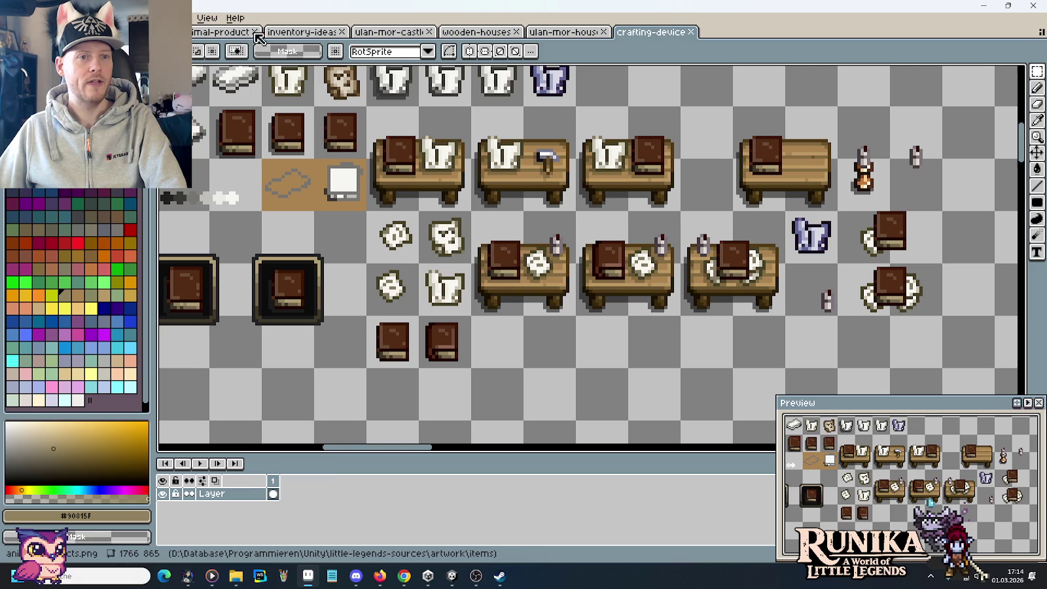
Return to the inventory-ideas sheet, deselect, and centre the view on its blue books
{"action": "left_click", "coordinate": [304, 41]}
{"action": "left_click", "coordinate": [356, 264]}
{"action": "scroll", "coordinate": [386, 262], "scroll_direction": "down", "scroll_amount": 3}
{"action": "scroll", "coordinate": [386, 259], "scroll_direction": "up", "scroll_amount": 1}
{"action": "left_click_drag", "start_coordinate": [386, 260], "coordinate": [426, 247]}
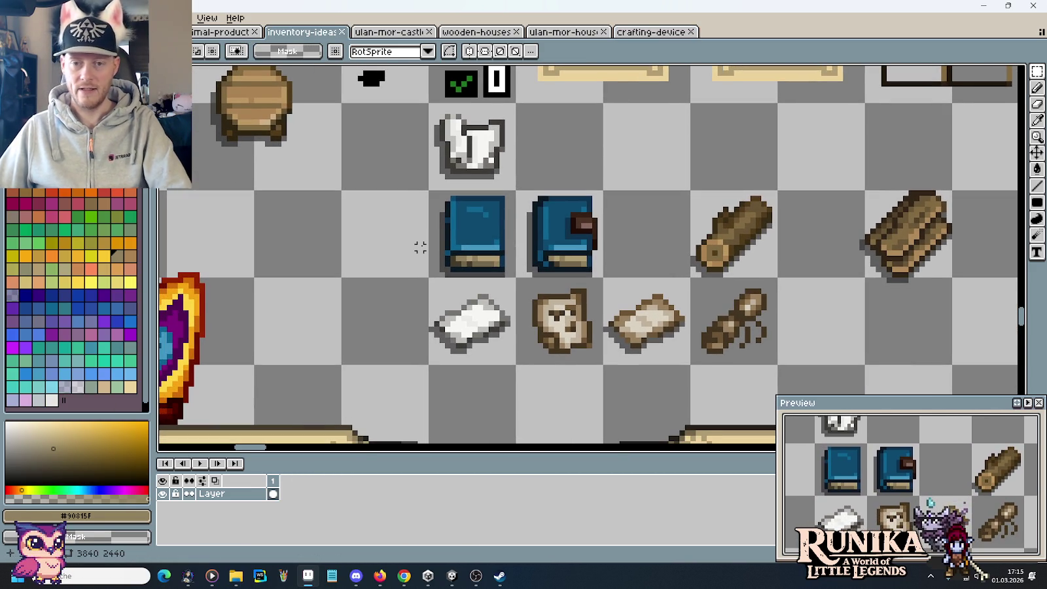
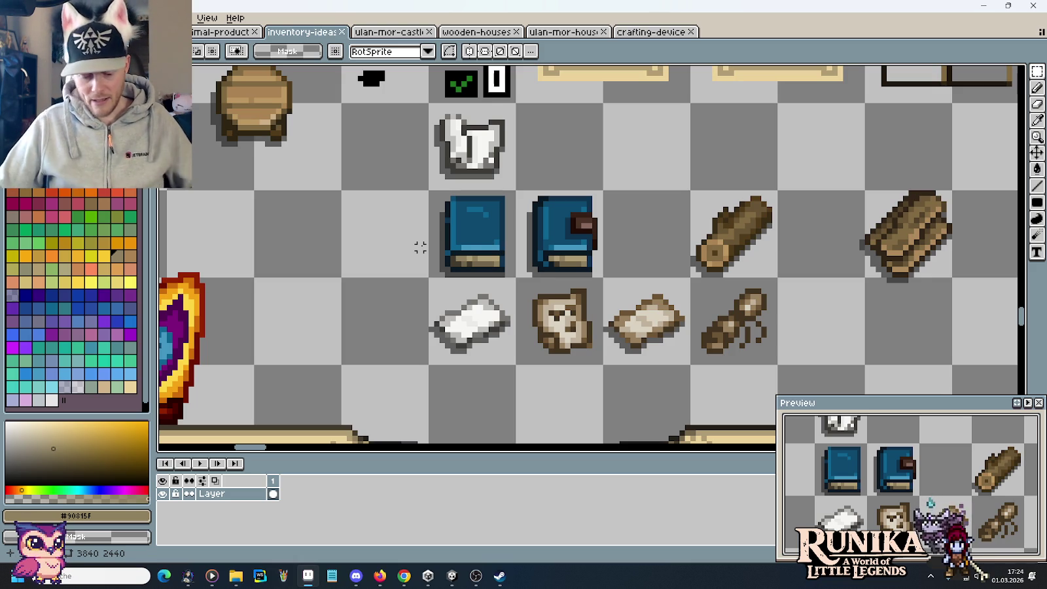
Paint dark brown pixels along the second blue book's bottom edge and save the sheet
{"action": "scroll", "coordinate": [543, 265], "scroll_direction": "up", "scroll_amount": 3}
{"action": "scroll", "coordinate": [543, 265], "scroll_direction": "up", "scroll_amount": 2}
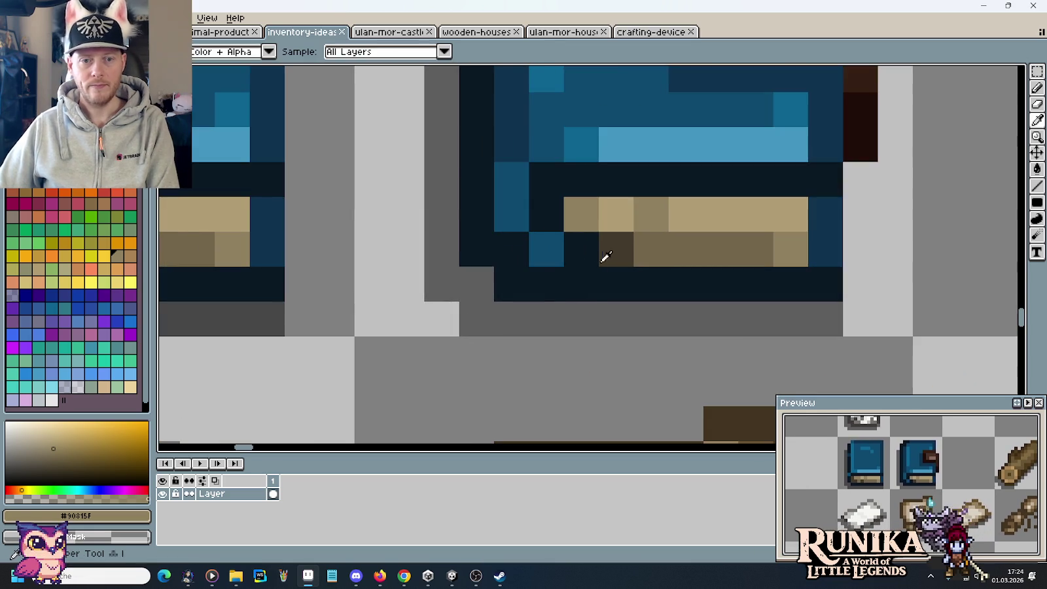
{"action": "left_click", "coordinate": [601, 235], "text": "alt"}
{"action": "left_click", "coordinate": [591, 217]}
{"action": "left_click", "coordinate": [651, 217], "text": "alt"}
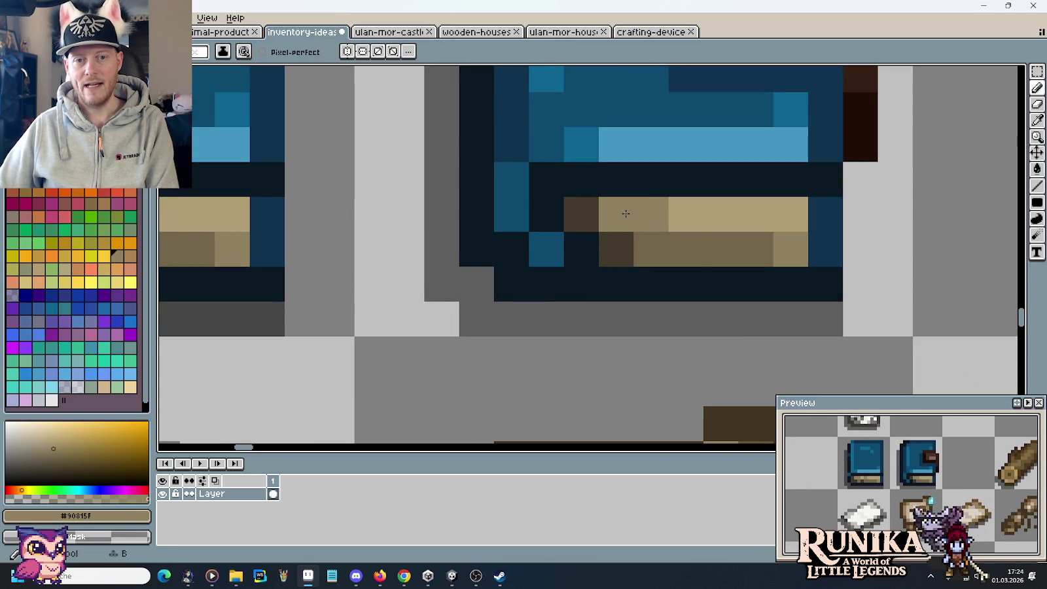
{"action": "scroll", "coordinate": [654, 309], "scroll_direction": "down", "scroll_amount": 5}
{"action": "key", "text": "ctrl+s"}
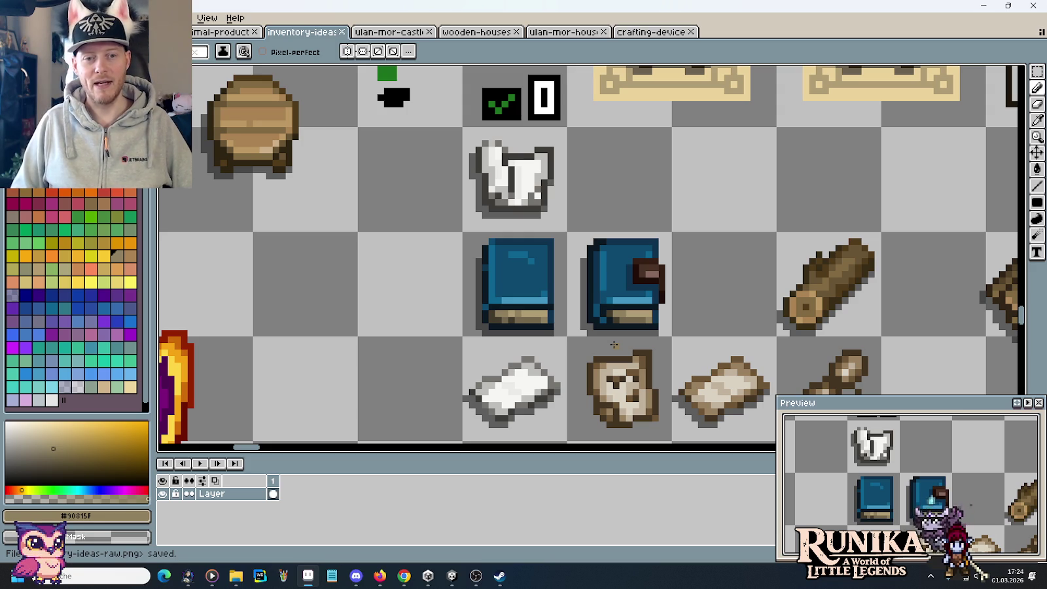
{"action": "key", "text": "m"}
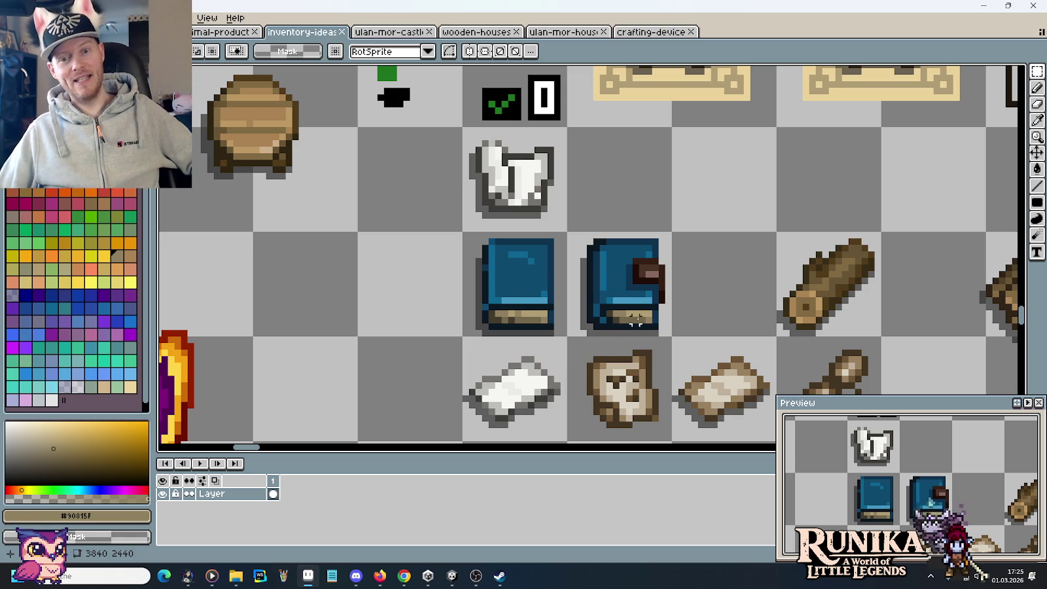
Drag a 16×16 rectangular selection over the empty cell right of the white shirt
{"action": "mouse_move", "coordinate": [673, 234]}
{"action": "left_mouse_down"}
{"action": "mouse_move", "coordinate": [693, 311]}
{"action": "mouse_move", "coordinate": [697, 203]}
{"action": "left_mouse_up"}
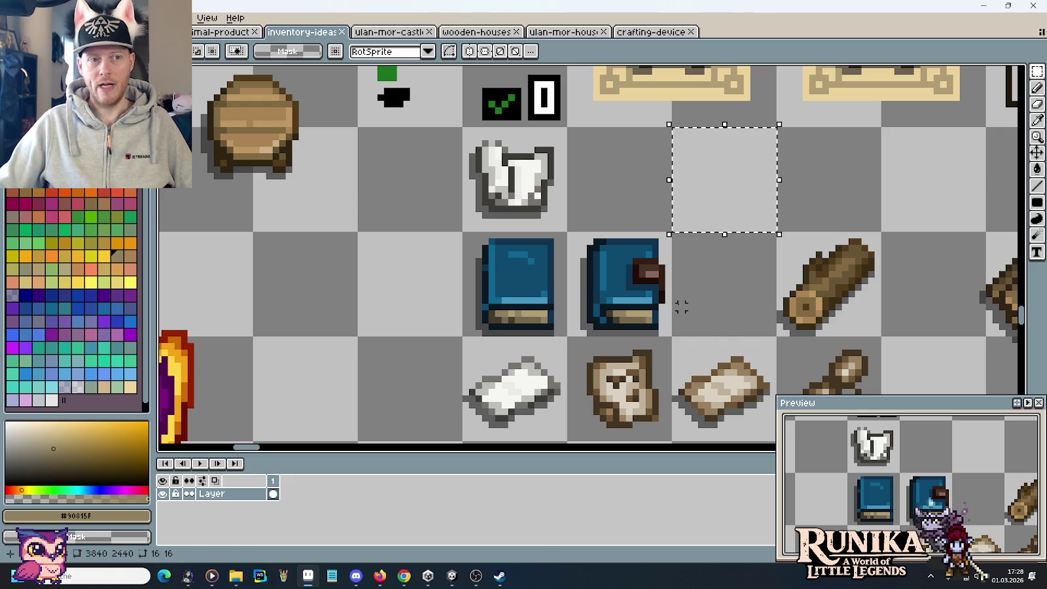
Switch to the ulan-mor-castle sheet and zoom out to see its upper-left tiles
{"action": "left_click", "coordinate": [390, 31]}
{"action": "scroll", "coordinate": [560, 241], "scroll_direction": "down", "scroll_amount": 2}
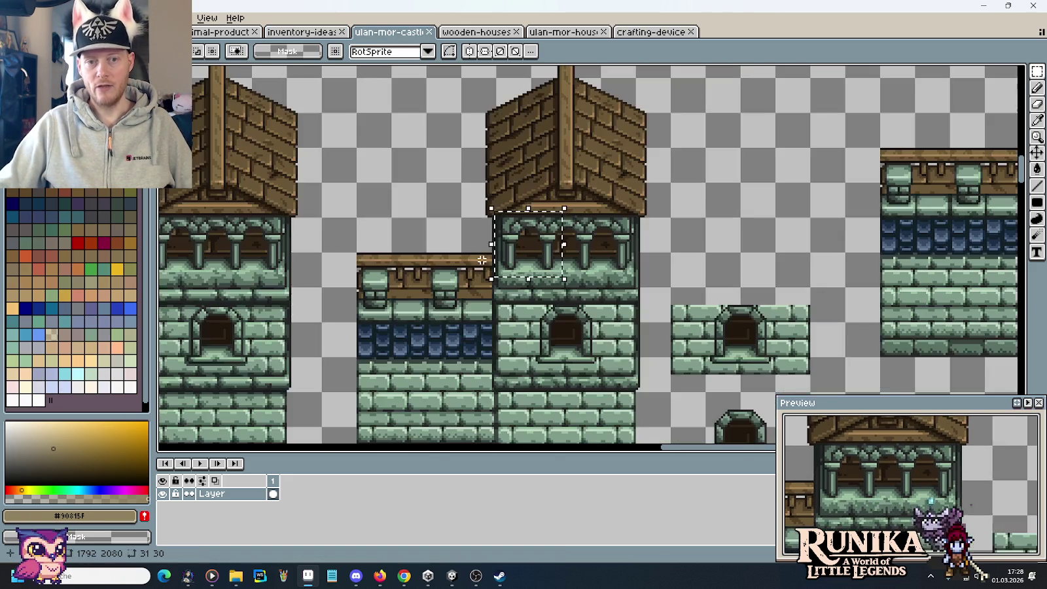
{"action": "scroll", "coordinate": [543, 373], "scroll_direction": "down", "scroll_amount": 1}
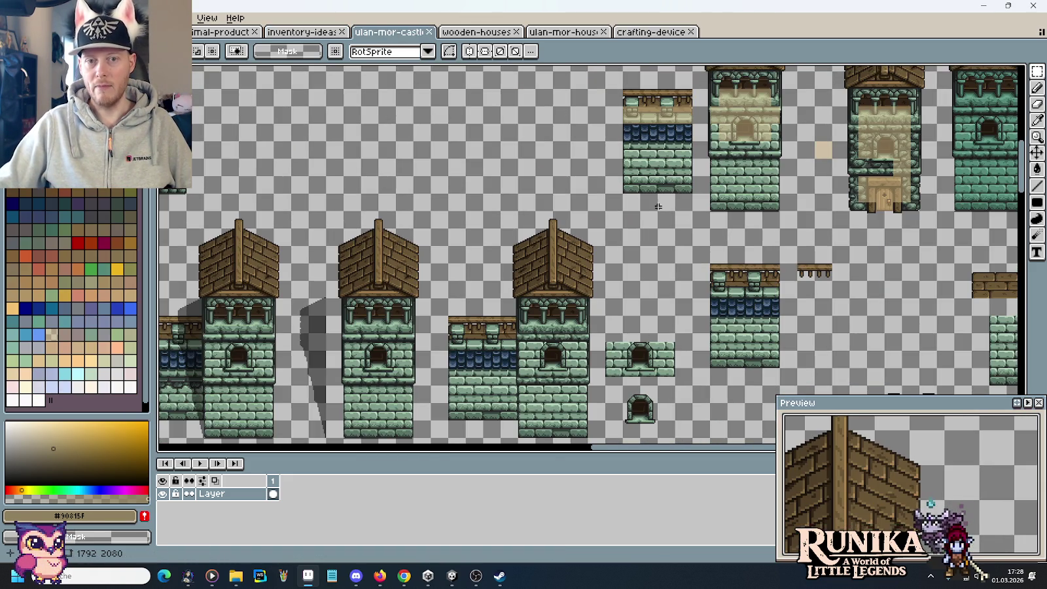
{"action": "left_click_drag", "start_coordinate": [611, 369], "coordinate": [470, 254]}
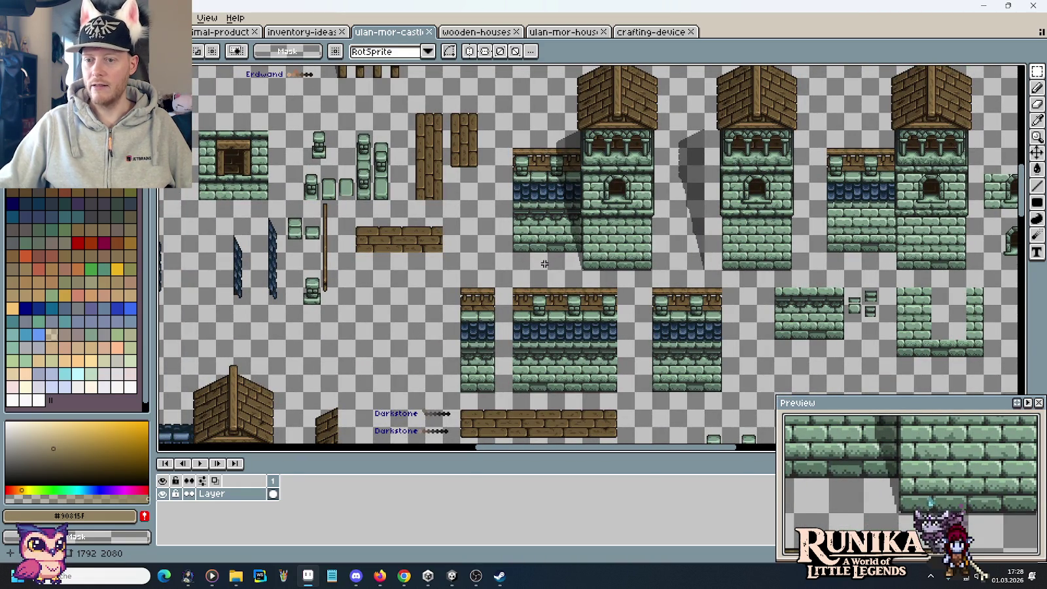
Pan across the castle's tower, wall and arched gate tiles
{"action": "mouse_move", "coordinate": [545, 264]}
{"action": "left_mouse_down"}
{"action": "mouse_move", "coordinate": [479, 266]}
{"action": "mouse_move", "coordinate": [597, 330]}
{"action": "mouse_move", "coordinate": [737, 227]}
{"action": "left_mouse_up"}
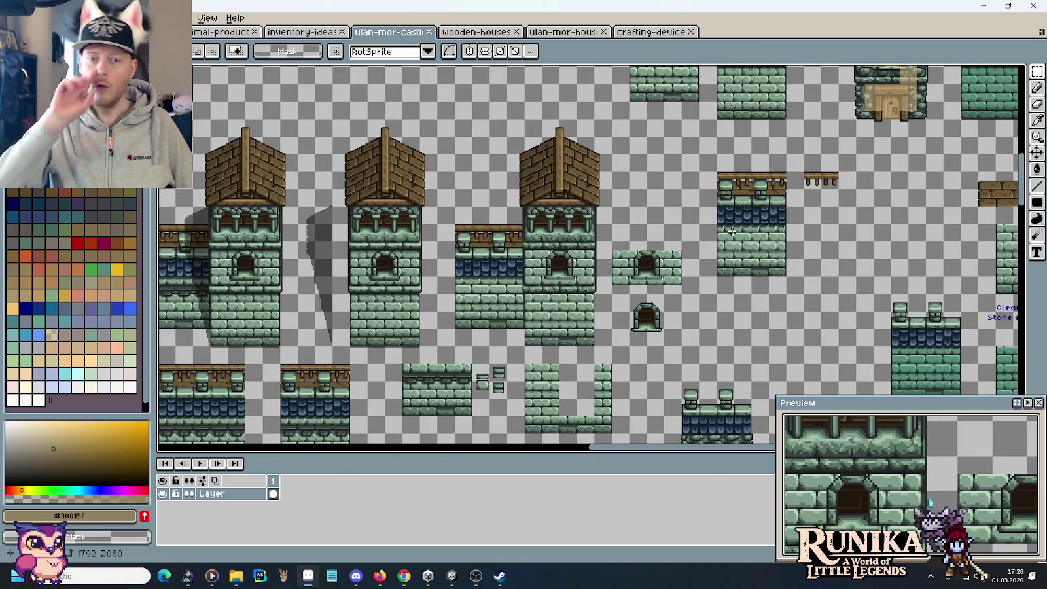
{"action": "left_click_drag", "start_coordinate": [437, 378], "coordinate": [617, 269]}
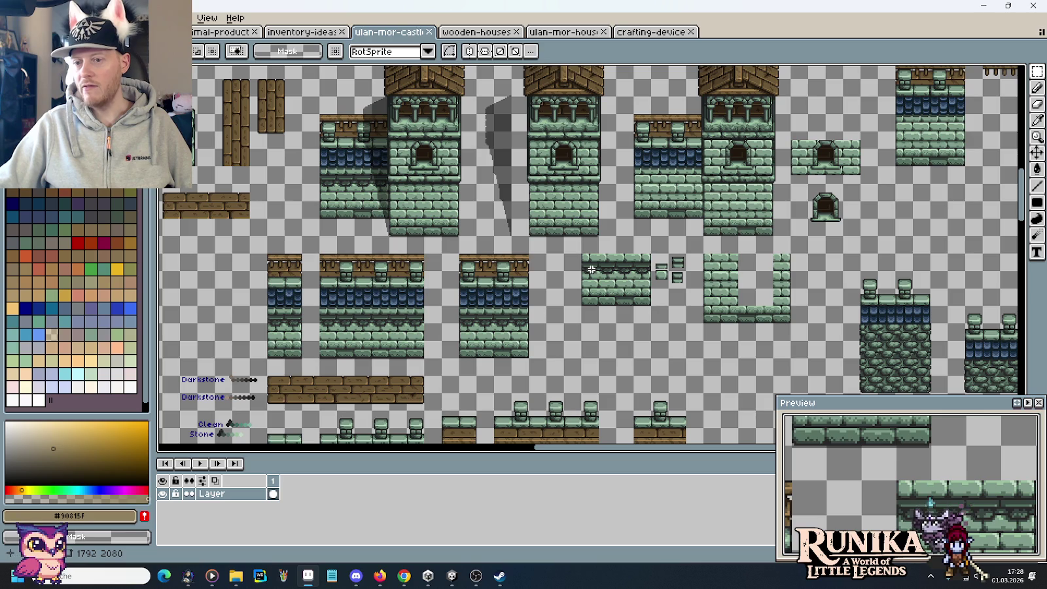
{"action": "left_click_drag", "start_coordinate": [515, 337], "coordinate": [654, 334]}
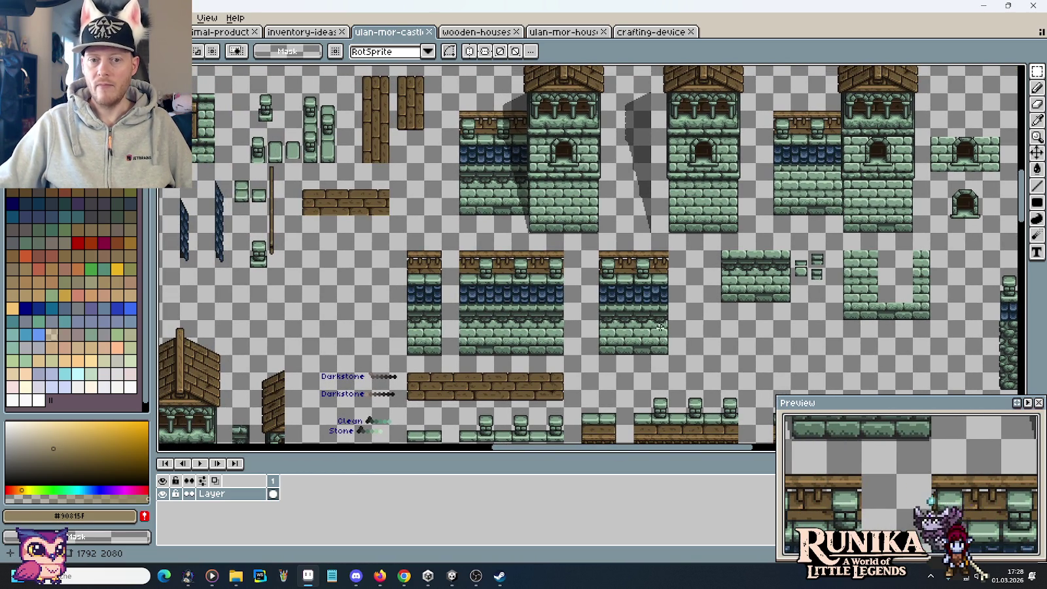
{"action": "left_click_drag", "start_coordinate": [688, 339], "coordinate": [578, 282]}
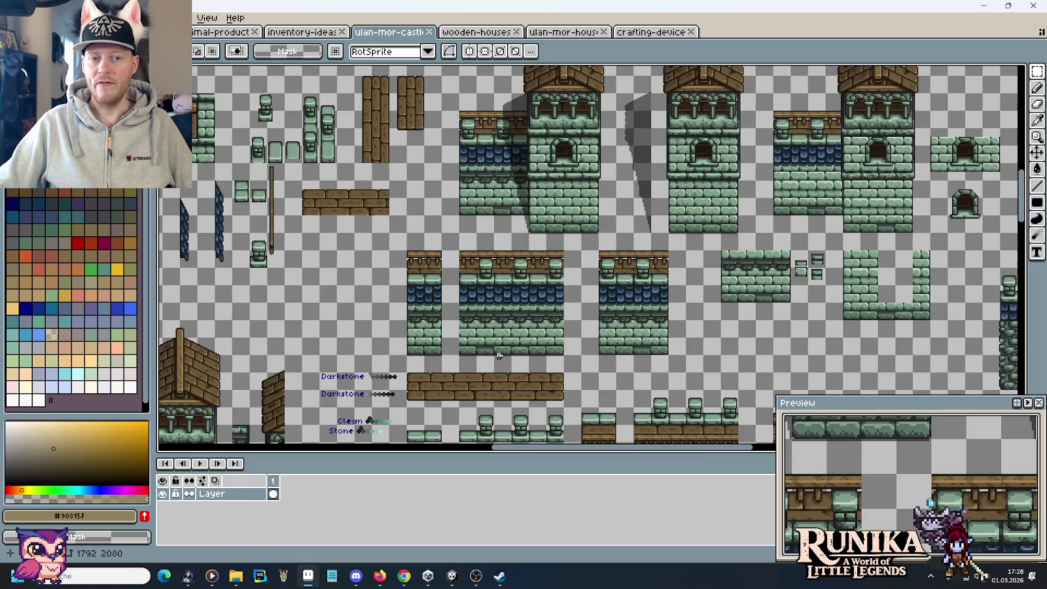
{"action": "left_click_drag", "start_coordinate": [776, 332], "coordinate": [346, 136]}
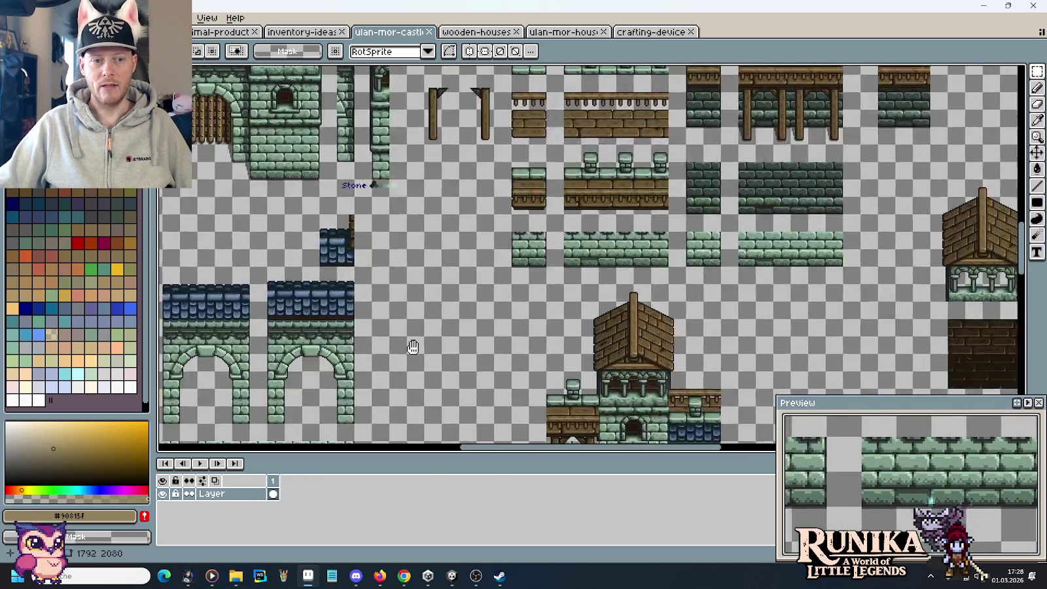
{"action": "left_click_drag", "start_coordinate": [162, 370], "coordinate": [387, 217]}
{"action": "left_click_drag", "start_coordinate": [559, 183], "coordinate": [636, 308]}
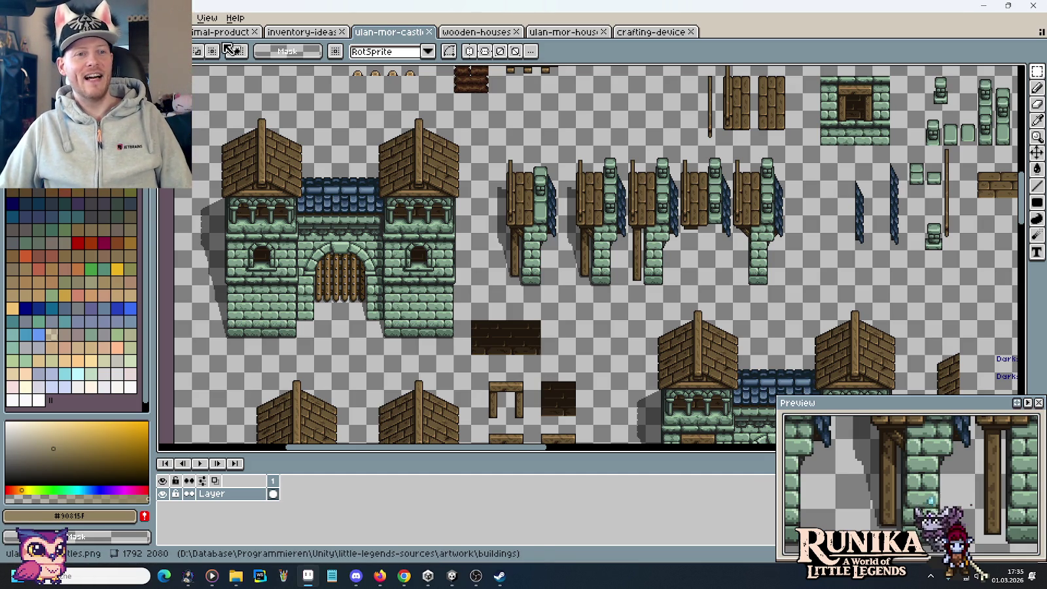
Return to the inventory-ideas sheet and zoom in on the books and logs
{"action": "left_click", "coordinate": [300, 31]}
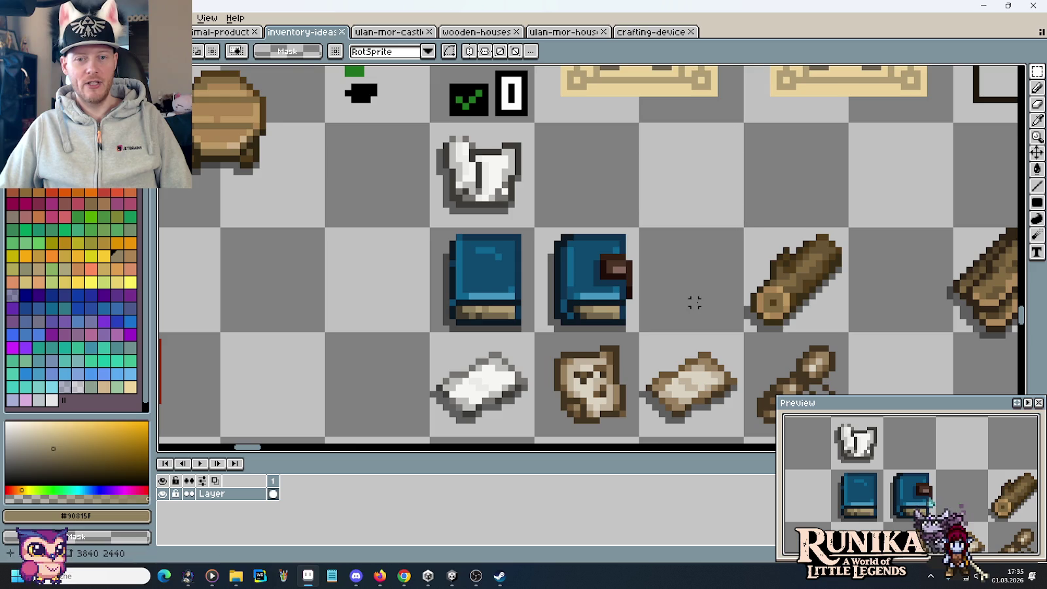
{"action": "scroll", "coordinate": [695, 302], "scroll_direction": "down", "scroll_amount": 1}
{"action": "scroll", "coordinate": [697, 302], "scroll_direction": "down", "scroll_amount": 1}
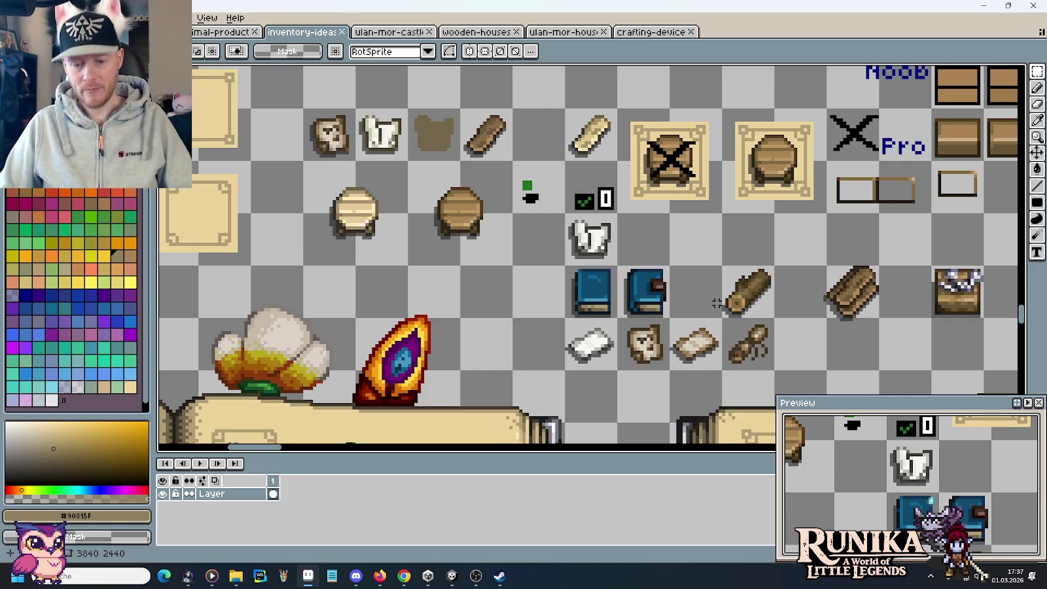
{"action": "scroll", "coordinate": [720, 268], "scroll_direction": "up", "scroll_amount": 2}
{"action": "left_click_drag", "start_coordinate": [712, 269], "coordinate": [652, 136]}
Move the paper and scroll icons one tile right and deselect them
{"action": "left_click_drag", "start_coordinate": [574, 221], "coordinate": [778, 322]}
{"action": "left_click_drag", "start_coordinate": [718, 273], "coordinate": [823, 273]}
{"action": "key", "text": "ctrl+d"}
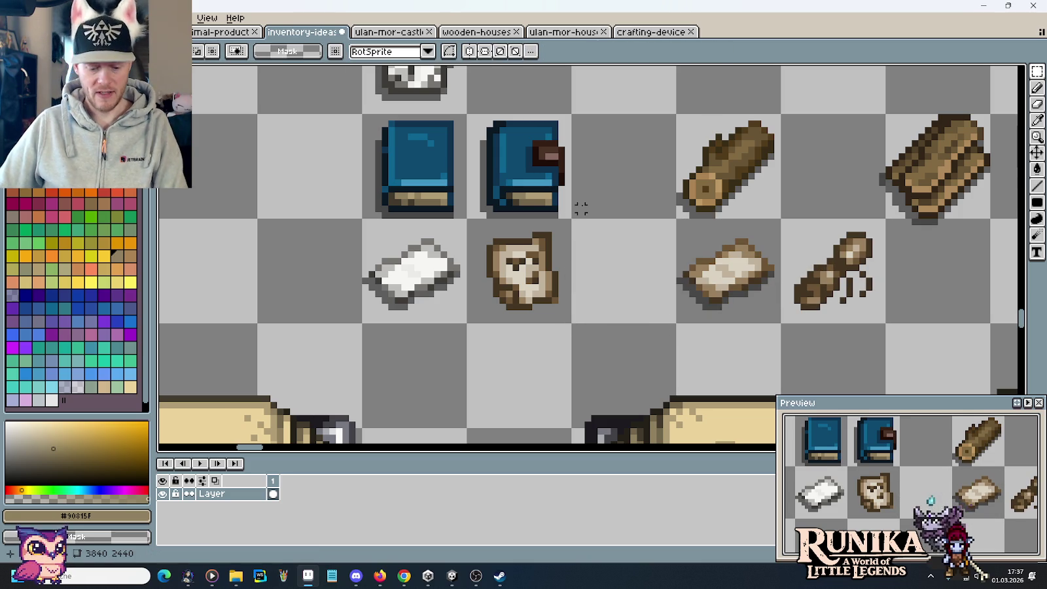
{"action": "scroll", "coordinate": [584, 259], "scroll_direction": "up", "scroll_amount": 1}
Pick the dark brown and draw the scroll's curved right edge, nudging it up one pixel
{"action": "key", "text": "i"}
{"action": "left_click", "coordinate": [516, 232], "text": "alt"}
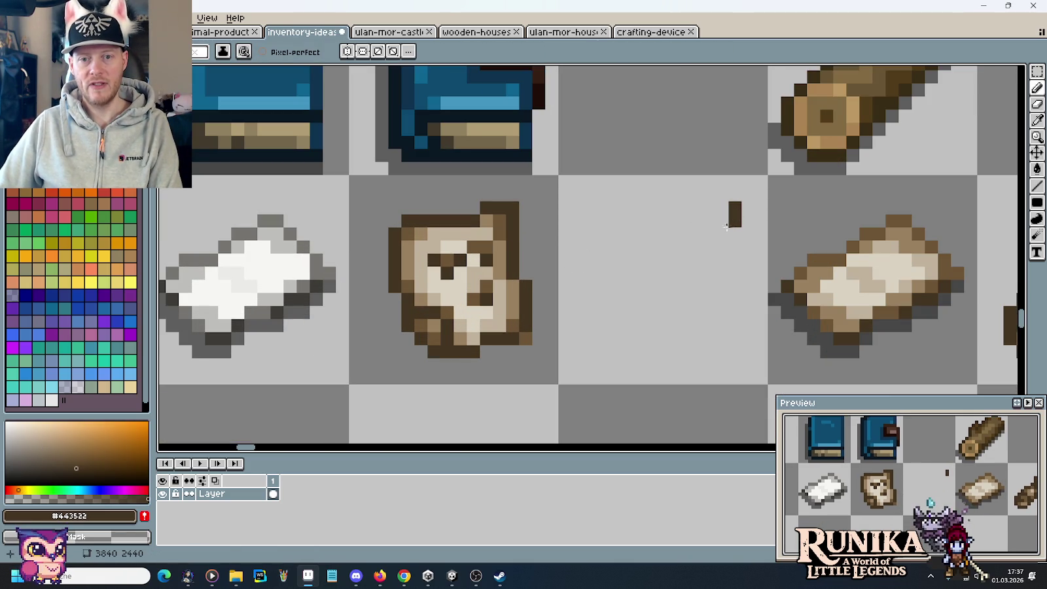
{"action": "mouse_move", "coordinate": [706, 262]}
{"action": "left_mouse_down"}
{"action": "mouse_move", "coordinate": [734, 328]}
{"action": "mouse_move", "coordinate": [712, 360]}
{"action": "left_mouse_up"}
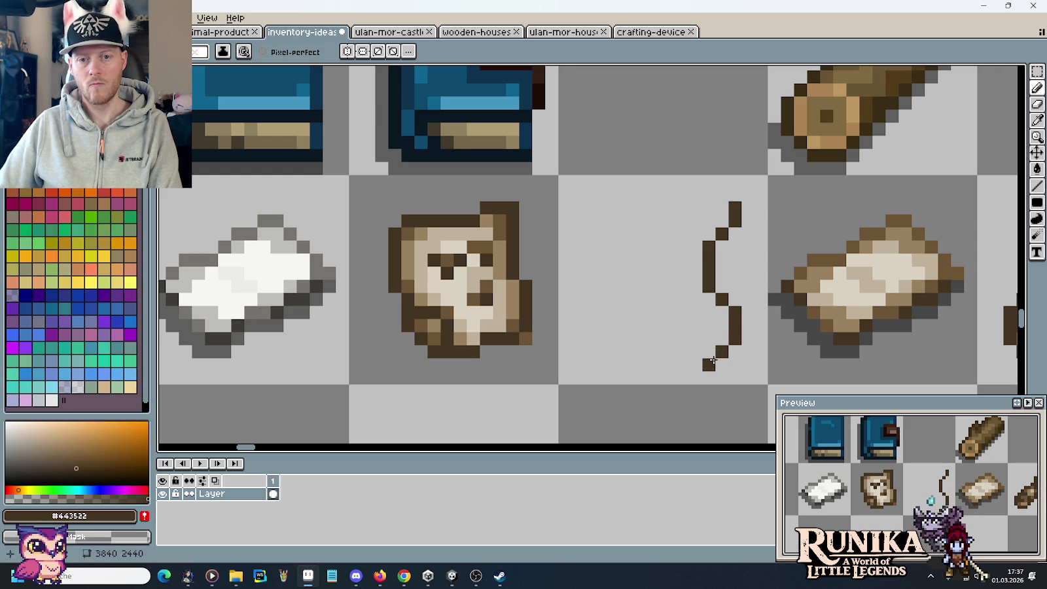
{"action": "key", "text": "m"}
{"action": "left_click_drag", "start_coordinate": [712, 360], "coordinate": [717, 367]}
{"action": "key", "text": "Up"}
{"action": "key", "text": "ctrl+d"}
Pencil the scroll's bottom edge and its left edge up to the top
{"action": "key", "text": "b"}
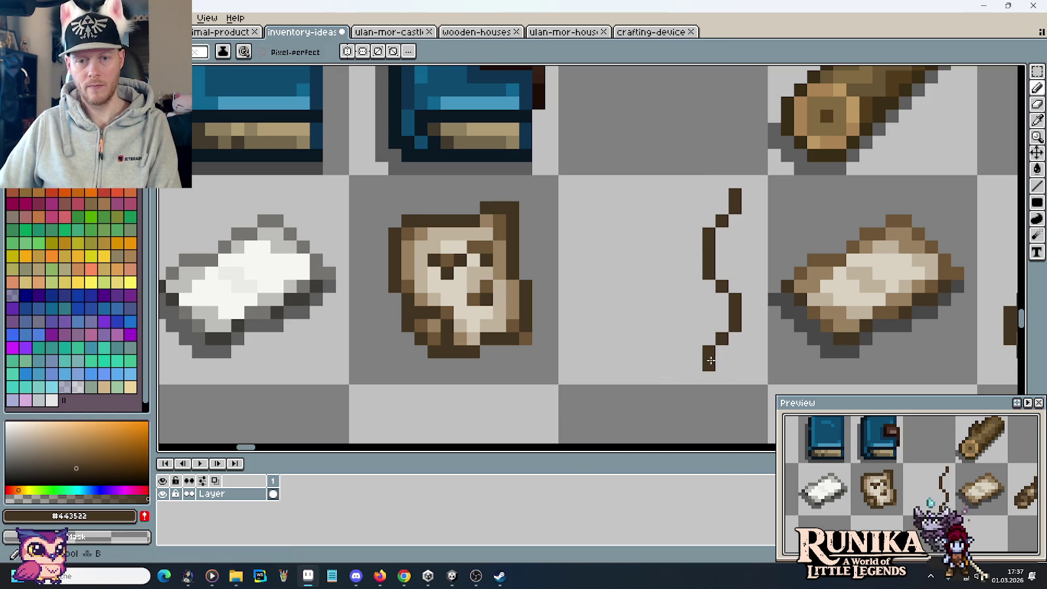
{"action": "mouse_move", "coordinate": [710, 362]}
{"action": "left_mouse_down"}
{"action": "mouse_move", "coordinate": [607, 359]}
{"action": "mouse_move", "coordinate": [631, 303]}
{"action": "left_mouse_up"}
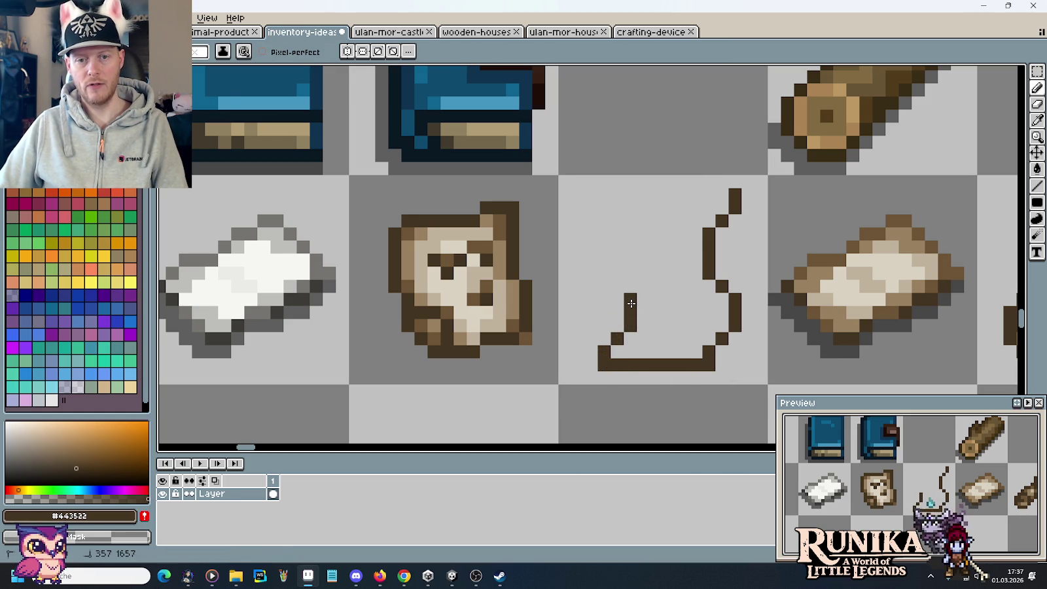
{"action": "mouse_move", "coordinate": [607, 275]}
{"action": "left_mouse_down"}
{"action": "mouse_move", "coordinate": [645, 195]}
{"action": "mouse_move", "coordinate": [730, 194]}
{"action": "left_mouse_up"}
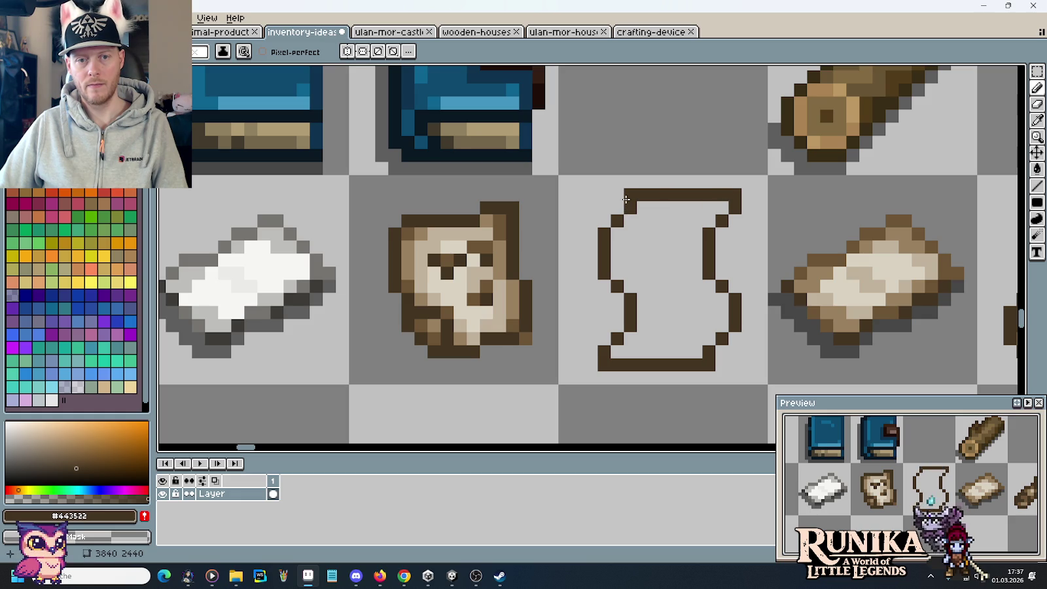
{"action": "scroll", "coordinate": [721, 289], "scroll_direction": "down", "scroll_amount": 3}
{"action": "left_click_drag", "start_coordinate": [721, 289], "coordinate": [654, 265]}
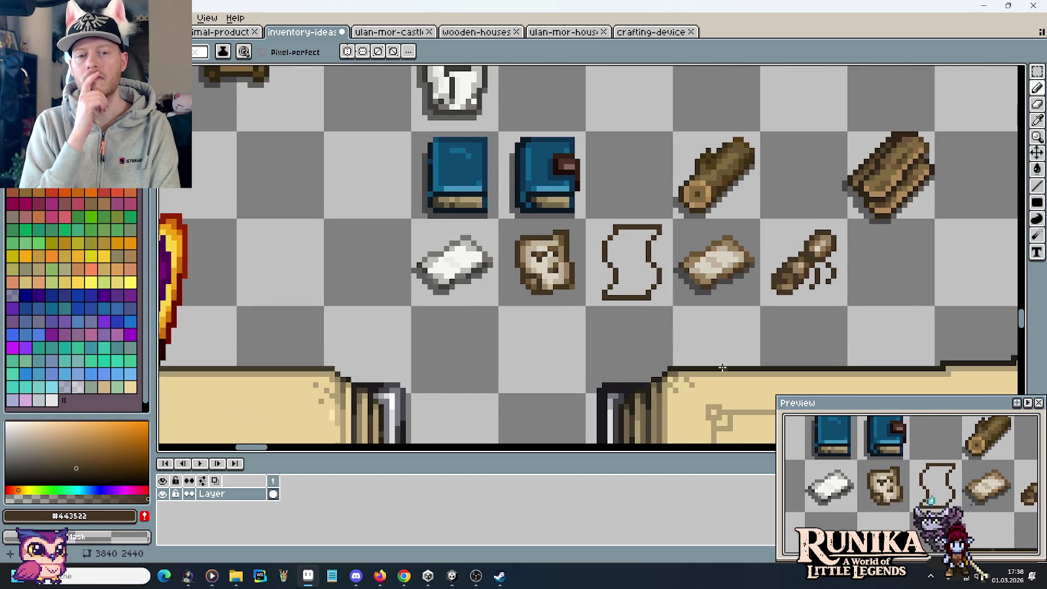
Erase stray bottom-right pixels and touch up the scroll's corner pixels
{"action": "scroll", "coordinate": [698, 299], "scroll_direction": "up", "scroll_amount": 1}
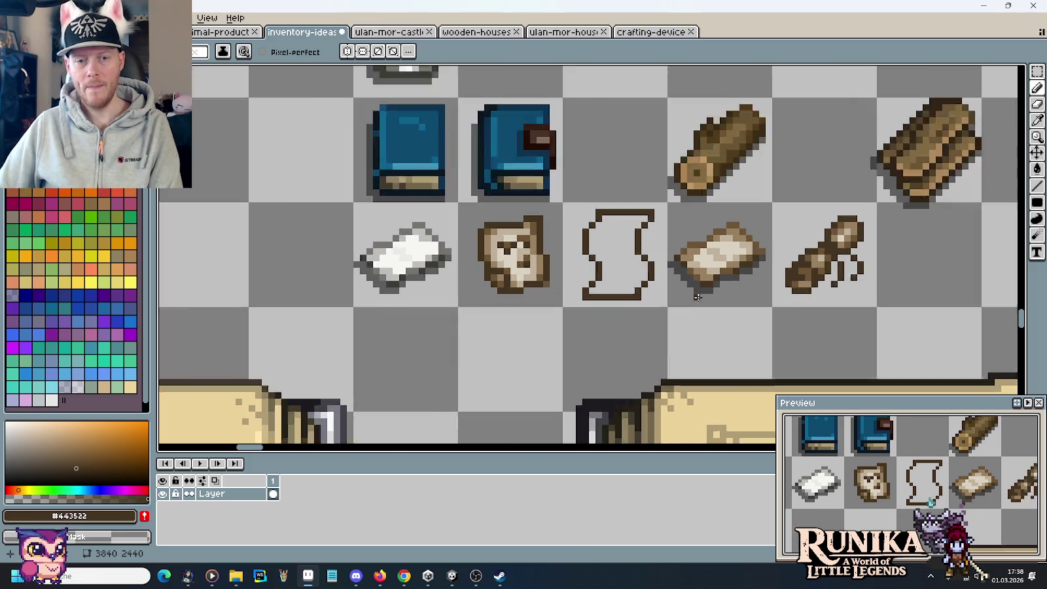
{"action": "scroll", "coordinate": [699, 299], "scroll_direction": "up", "scroll_amount": 2}
{"action": "right_click", "coordinate": [586, 299]}
{"action": "right_click", "coordinate": [577, 297]}
{"action": "left_click", "coordinate": [459, 297]}
{"action": "left_click", "coordinate": [513, 153]}
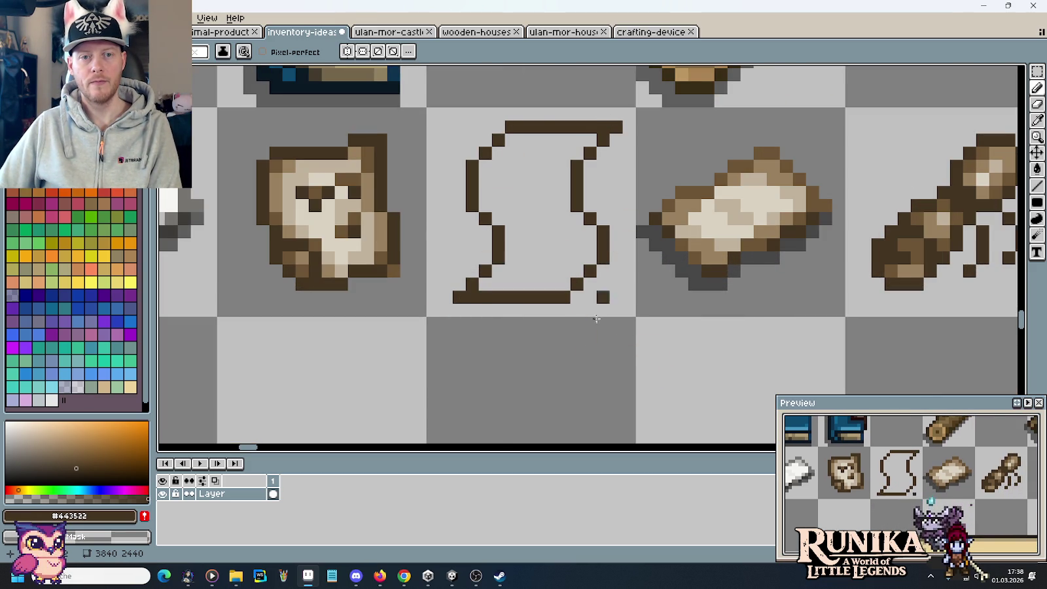
{"action": "left_click", "coordinate": [589, 297]}
{"action": "scroll", "coordinate": [596, 311], "scroll_direction": "down", "scroll_amount": 3}
{"action": "left_click_drag", "start_coordinate": [617, 303], "coordinate": [697, 286]}
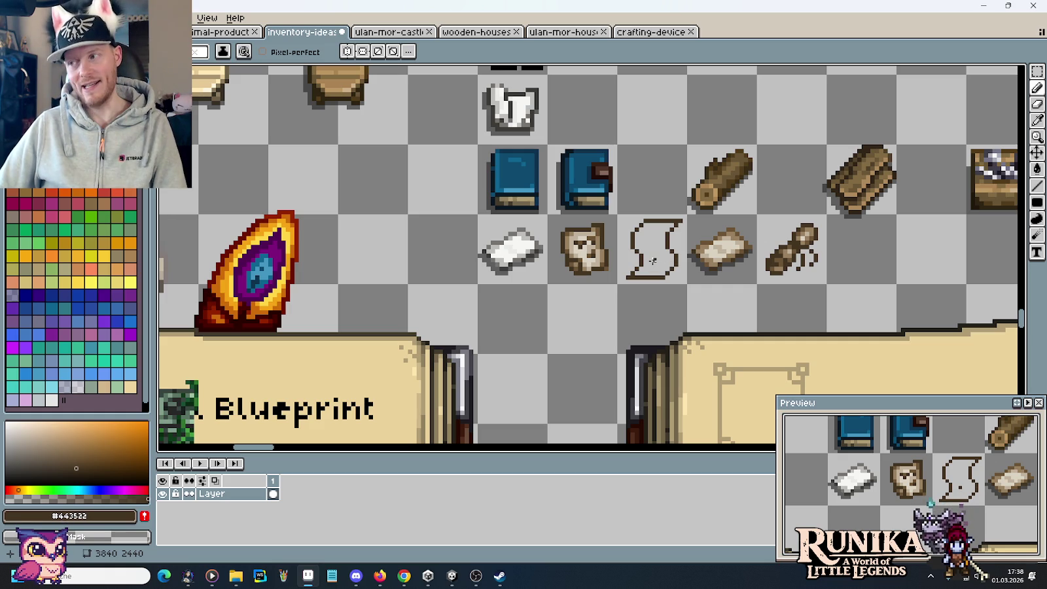
Redraw the top edge one pixel lower and bottom edge one higher, shifting the top down
{"action": "scroll", "coordinate": [652, 260], "scroll_direction": "up", "scroll_amount": 1}
{"action": "scroll", "coordinate": [652, 260], "scroll_direction": "up", "scroll_amount": 1}
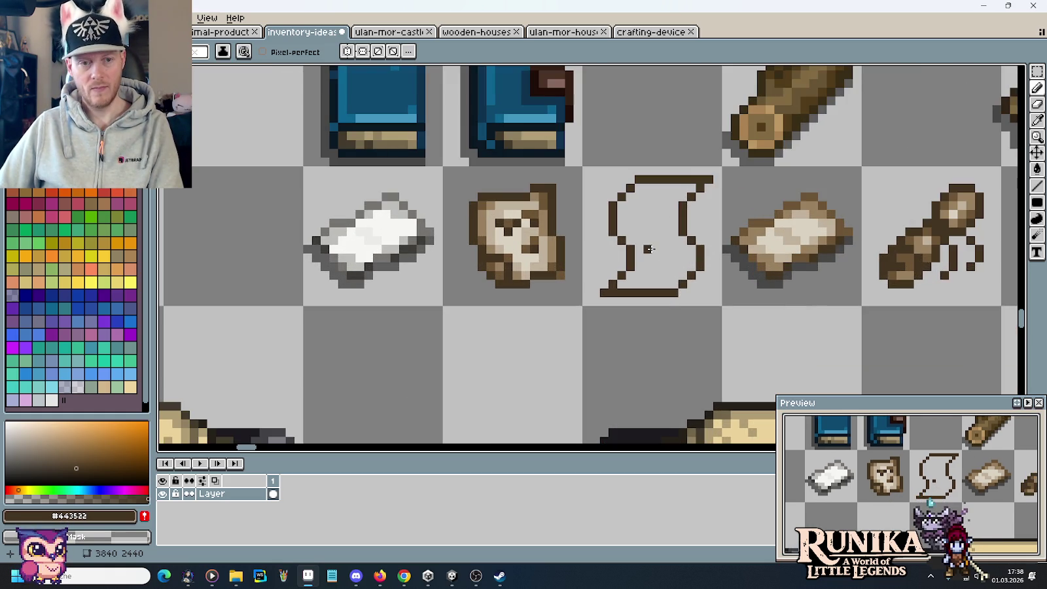
{"action": "left_click_drag", "start_coordinate": [648, 249], "coordinate": [645, 292]}
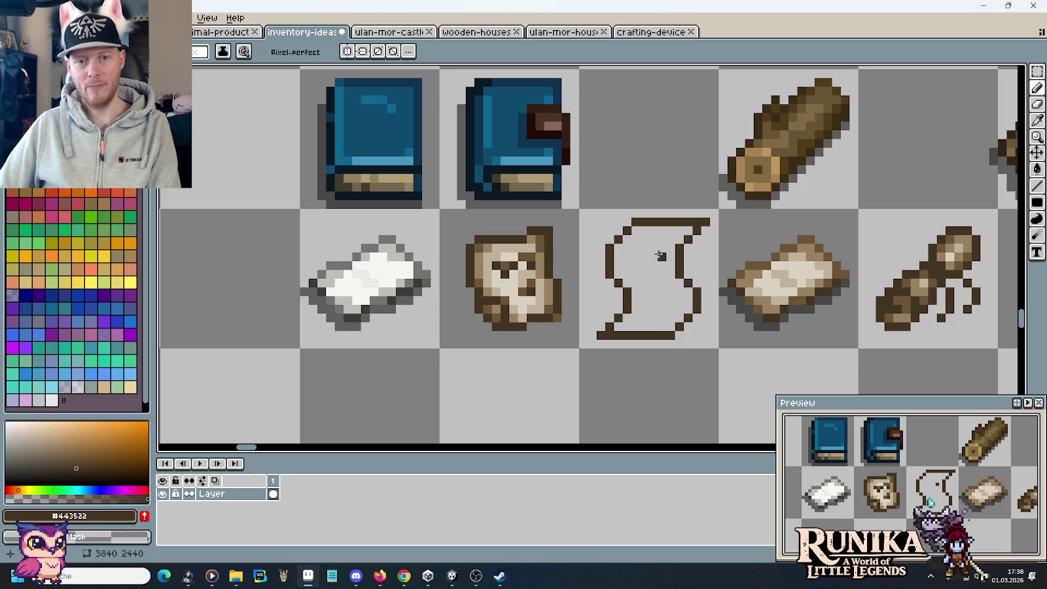
{"action": "mouse_move", "coordinate": [636, 229]}
{"action": "left_mouse_down"}
{"action": "mouse_move", "coordinate": [699, 230]}
{"action": "mouse_move", "coordinate": [632, 223]}
{"action": "left_mouse_up"}
{"action": "left_click", "coordinate": [627, 247]}
{"action": "mouse_move", "coordinate": [592, 336]}
{"action": "left_mouse_down"}
{"action": "mouse_move", "coordinate": [677, 336]}
{"action": "mouse_move", "coordinate": [609, 326]}
{"action": "left_mouse_up"}
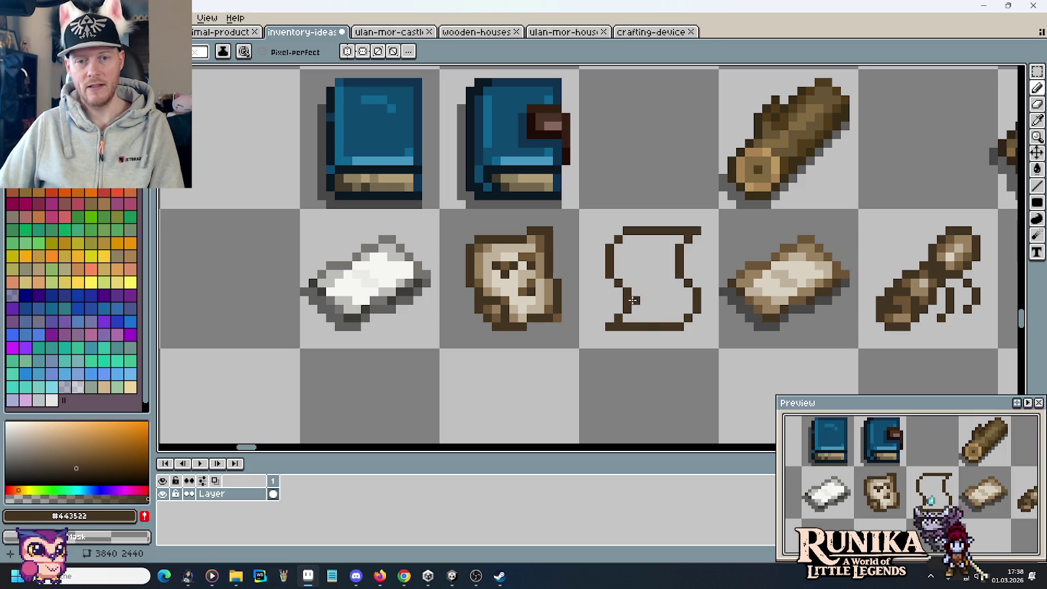
{"action": "key", "text": "m"}
{"action": "left_click_drag", "start_coordinate": [587, 208], "coordinate": [712, 260]}
{"action": "left_click", "coordinate": [653, 187]}
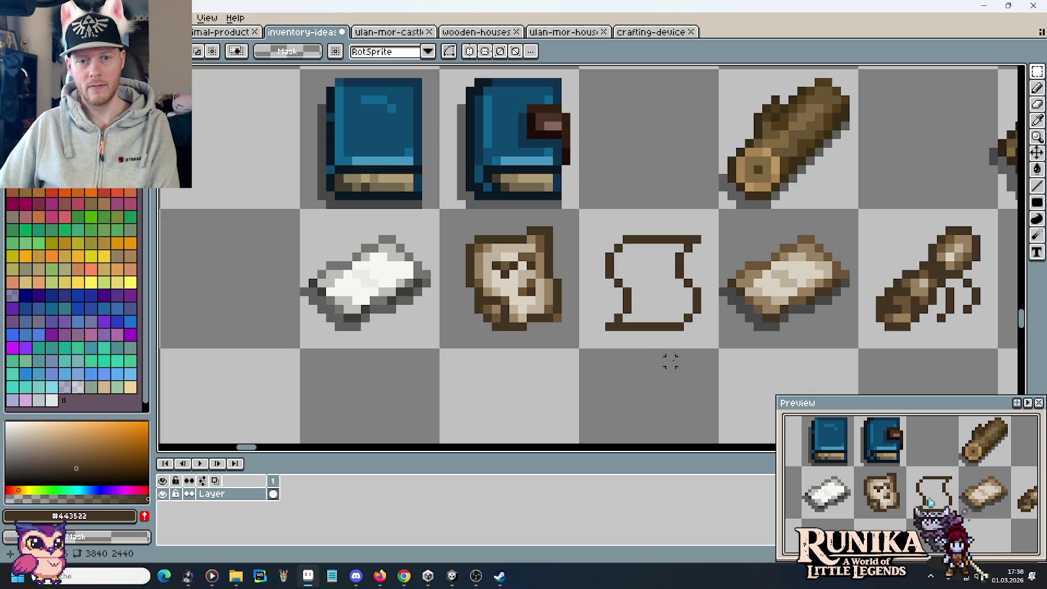
Sample the light beige colour from the canvas
{"action": "scroll", "coordinate": [635, 352], "scroll_direction": "down", "scroll_amount": 1}
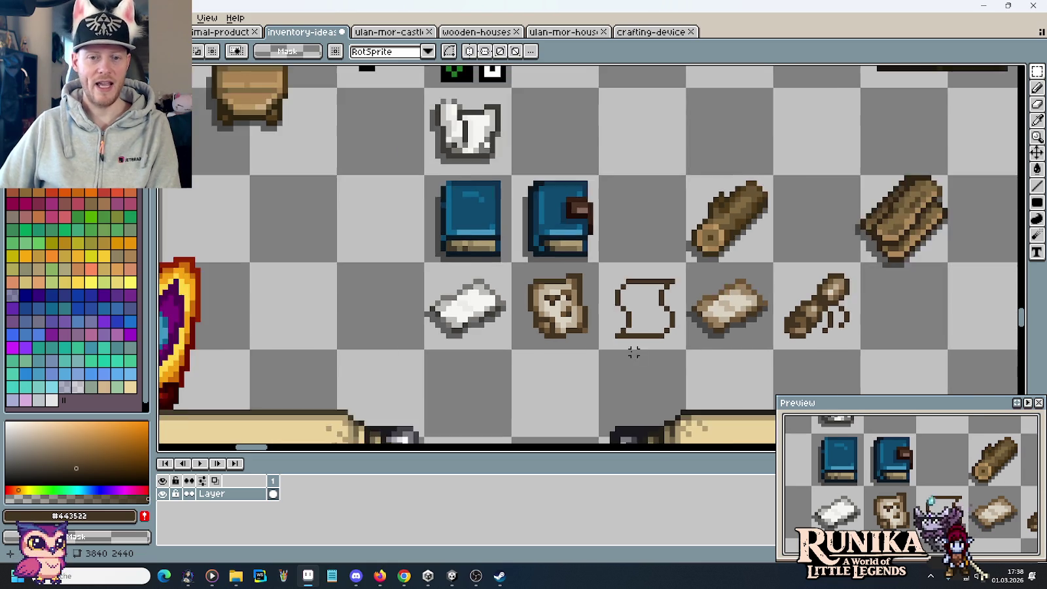
{"action": "scroll", "coordinate": [634, 352], "scroll_direction": "down", "scroll_amount": 1}
{"action": "scroll", "coordinate": [633, 352], "scroll_direction": "up", "scroll_amount": 3}
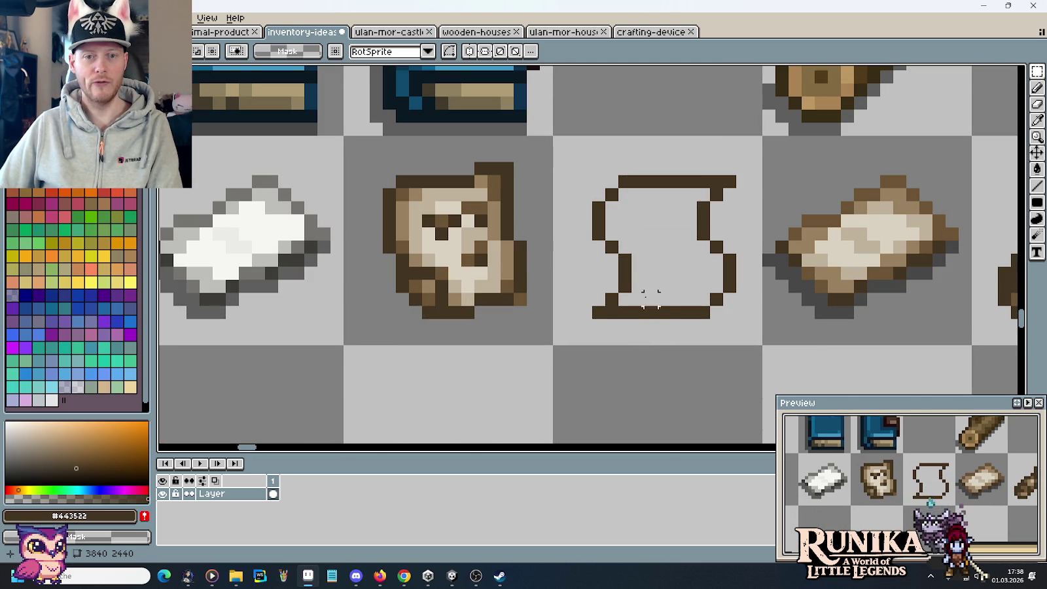
{"action": "key", "text": "i"}
{"action": "left_click", "coordinate": [474, 229]}
Bucket-fill the scroll interior with light beige #dad3c3, undoing the stray outline pixel
{"action": "key", "text": "g"}
{"action": "left_click", "coordinate": [656, 265]}
{"action": "left_click", "coordinate": [675, 309]}
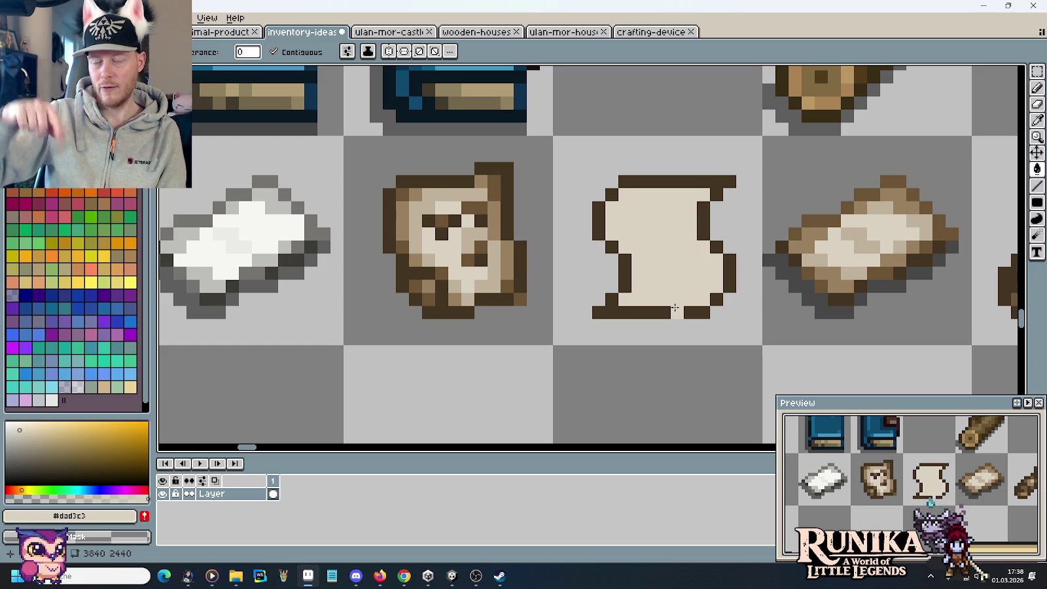
{"action": "key", "text": "ctrl+z"}
{"action": "key", "text": "i"}
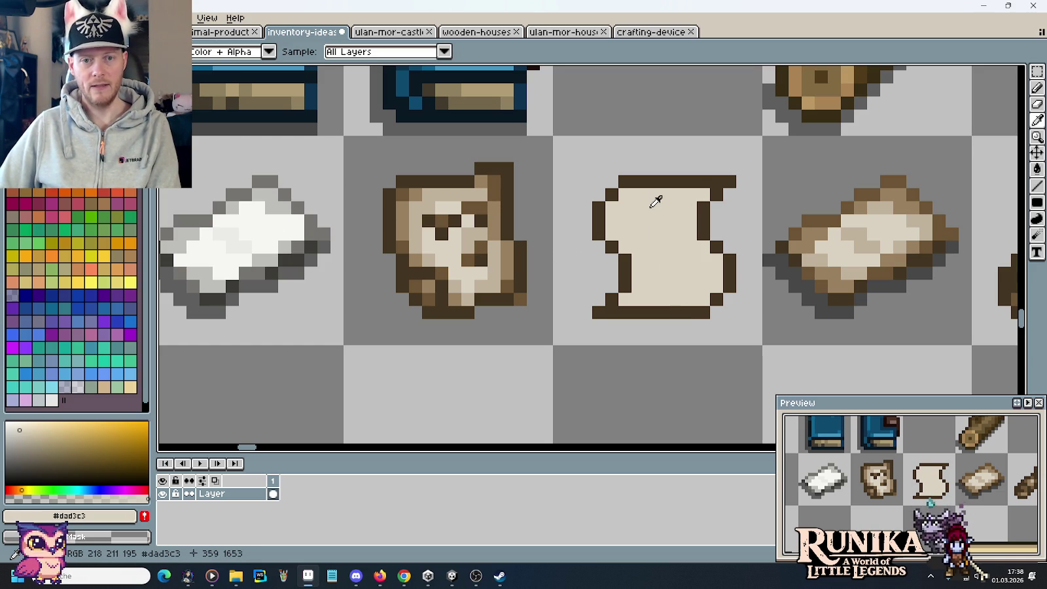
{"action": "scroll", "coordinate": [668, 241], "scroll_direction": "down", "scroll_amount": 3}
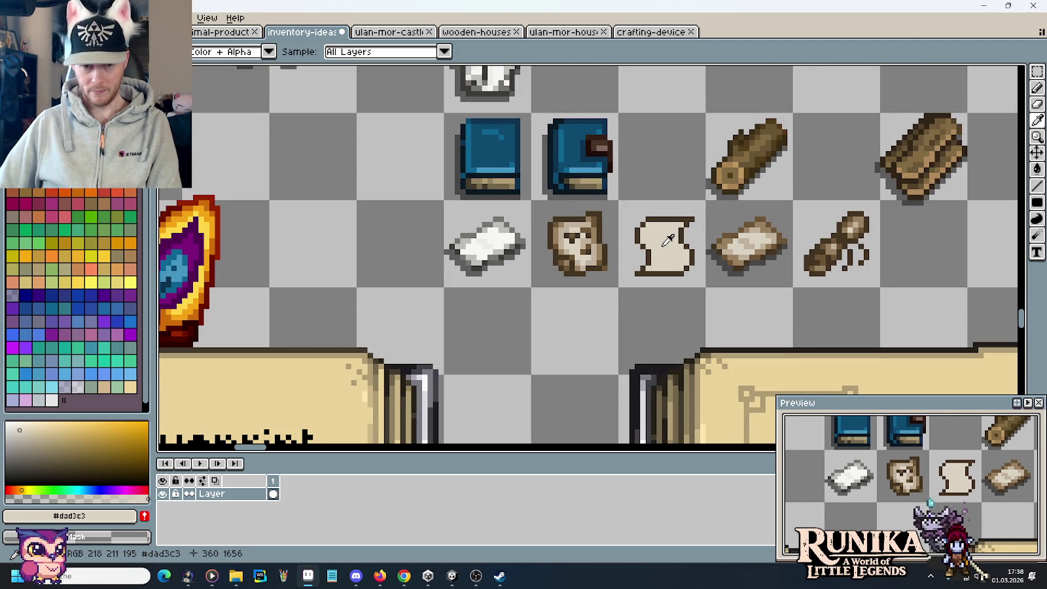
{"action": "scroll", "coordinate": [668, 241], "scroll_direction": "up", "scroll_amount": 2}
{"action": "scroll", "coordinate": [669, 241], "scroll_direction": "up", "scroll_amount": 1}
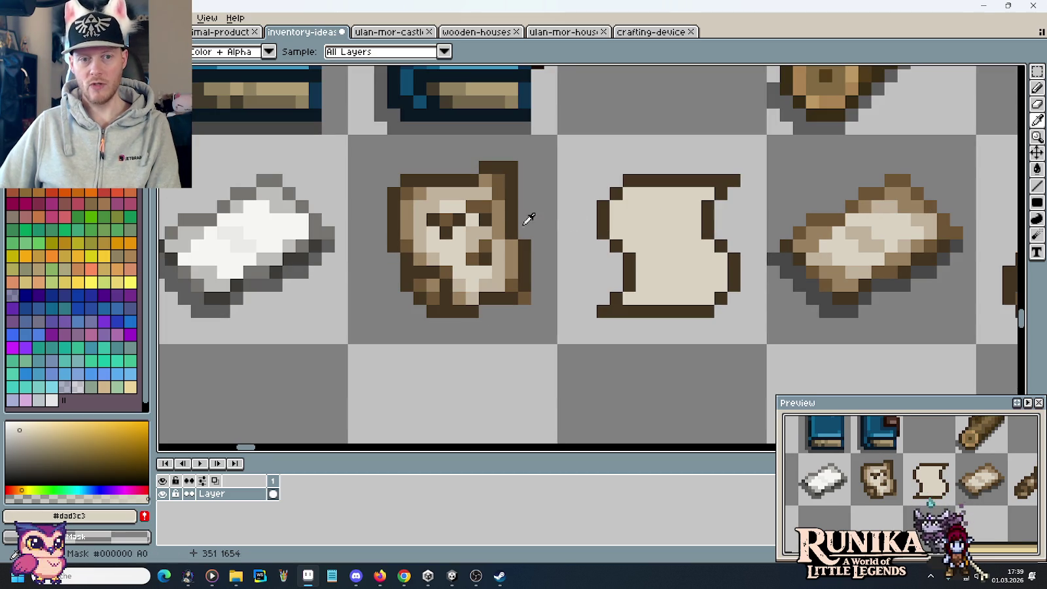
Fill the scroll interior with the darker tan #c1b29d sampled from the bread
{"action": "key", "text": "b"}
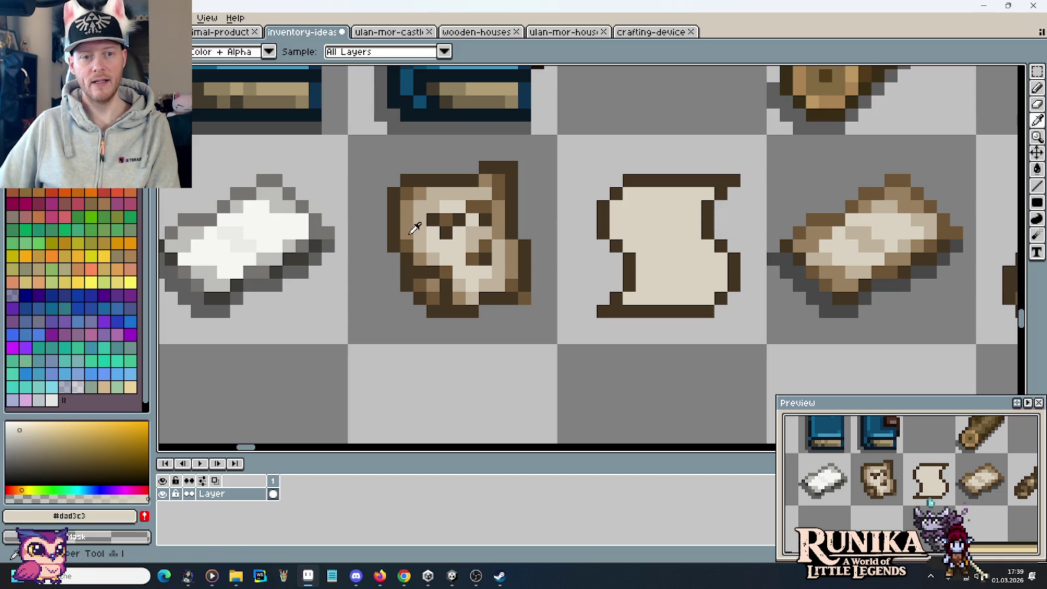
{"action": "left_click", "coordinate": [416, 225], "text": "alt"}
{"action": "key", "text": "g"}
{"action": "left_click", "coordinate": [662, 225]}
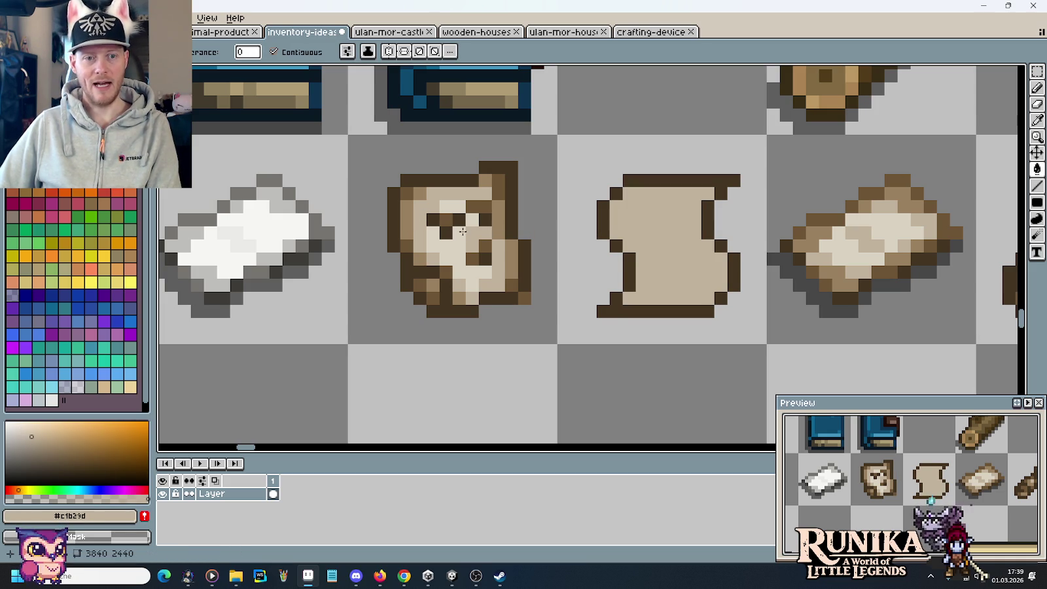
{"action": "key", "text": "x"}
{"action": "key", "text": "b"}
Paint light beige highlight rows across the scroll's upper interior
{"action": "left_click", "coordinate": [639, 232]}
{"action": "mouse_move", "coordinate": [625, 232]}
{"action": "left_mouse_down"}
{"action": "mouse_move", "coordinate": [680, 233]}
{"action": "mouse_move", "coordinate": [644, 247]}
{"action": "mouse_move", "coordinate": [699, 246]}
{"action": "left_mouse_up"}
{"action": "left_click", "coordinate": [683, 311]}
{"action": "key", "text": "ctrl+z"}
{"action": "left_click_drag", "start_coordinate": [629, 220], "coordinate": [677, 224]}
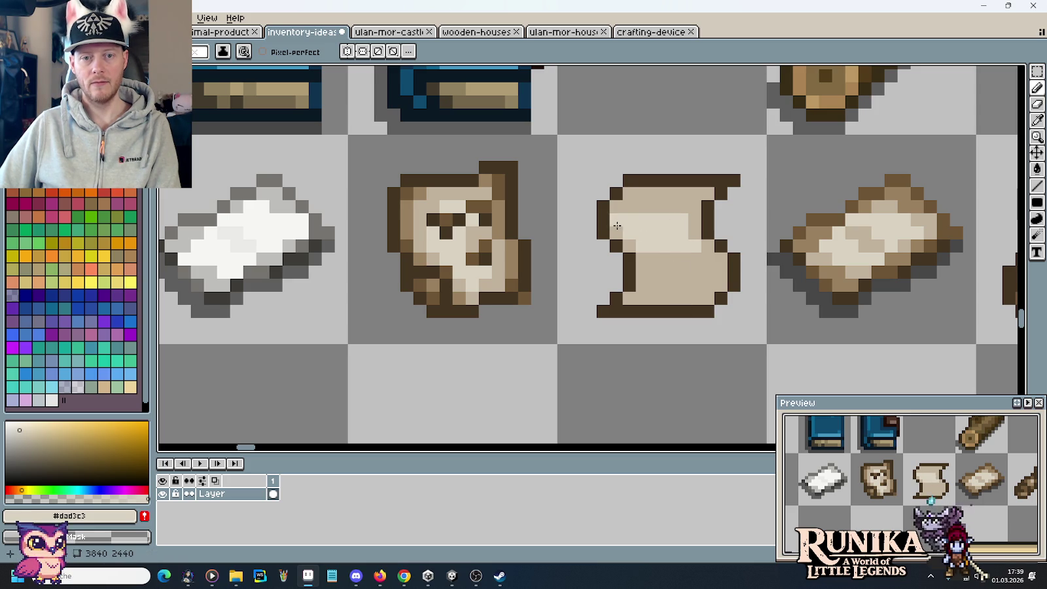
{"action": "left_click", "coordinate": [629, 246]}
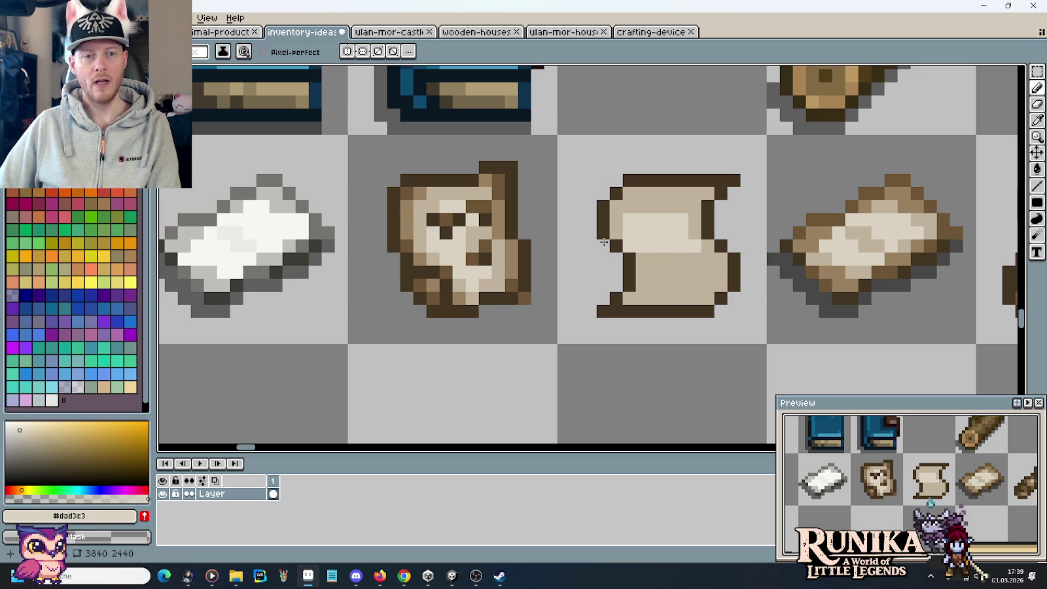
Add mid brown #9a8160 shading rows along the scroll's top and bottom
{"action": "left_click", "coordinate": [418, 192], "text": "alt"}
{"action": "left_click_drag", "start_coordinate": [632, 194], "coordinate": [692, 193]}
{"action": "mouse_move", "coordinate": [654, 284]}
{"action": "left_mouse_down"}
{"action": "mouse_move", "coordinate": [713, 284]}
{"action": "mouse_move", "coordinate": [651, 294]}
{"action": "left_mouse_up"}
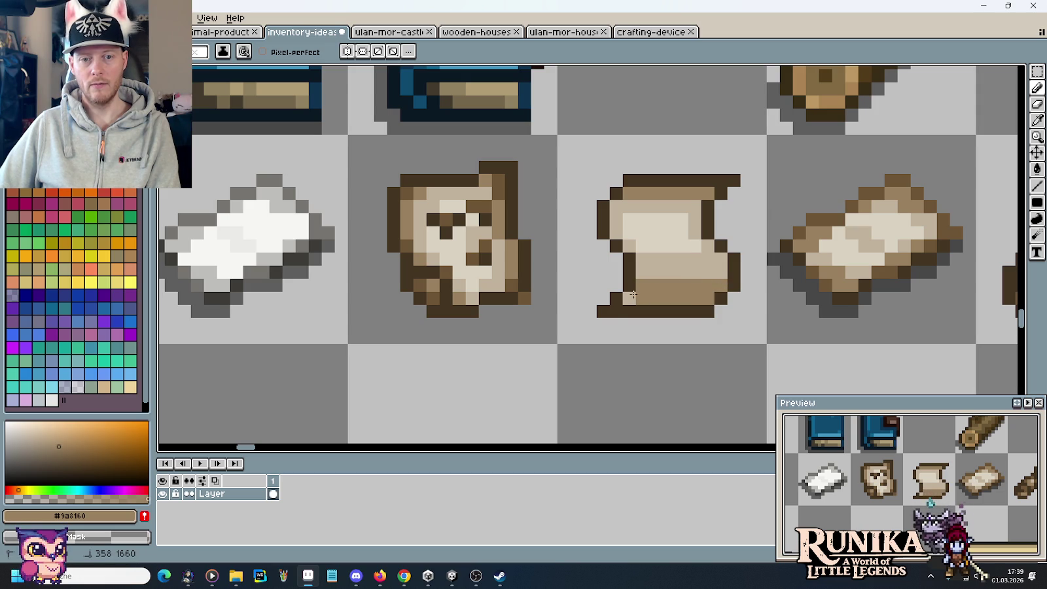
{"action": "scroll", "coordinate": [722, 288], "scroll_direction": "down", "scroll_amount": 3}
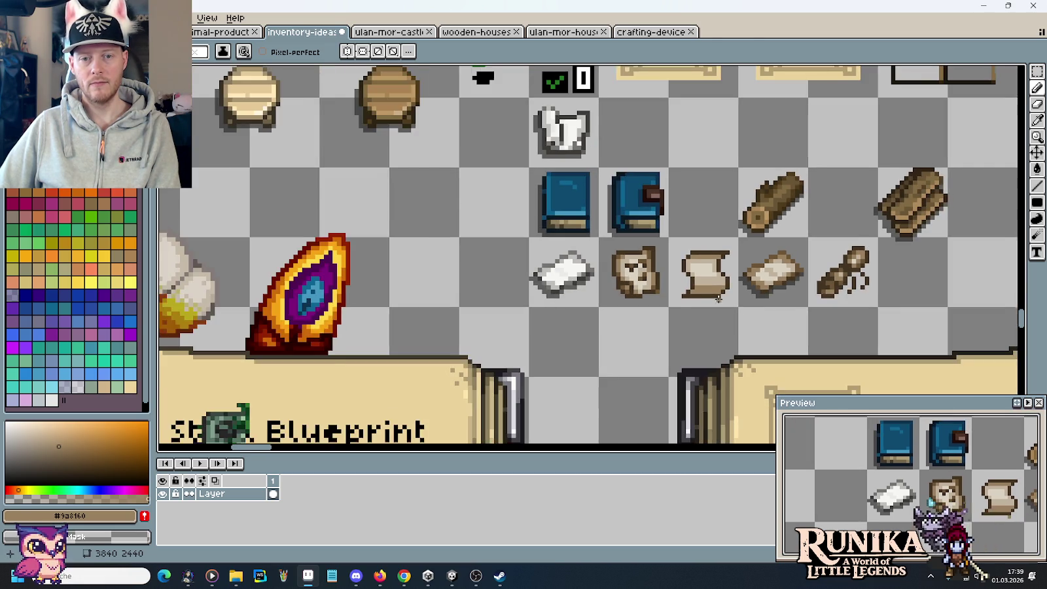
Pencil a dark brown #443522 curl at the scroll's top-right corner
{"action": "scroll", "coordinate": [717, 301], "scroll_direction": "up", "scroll_amount": 2}
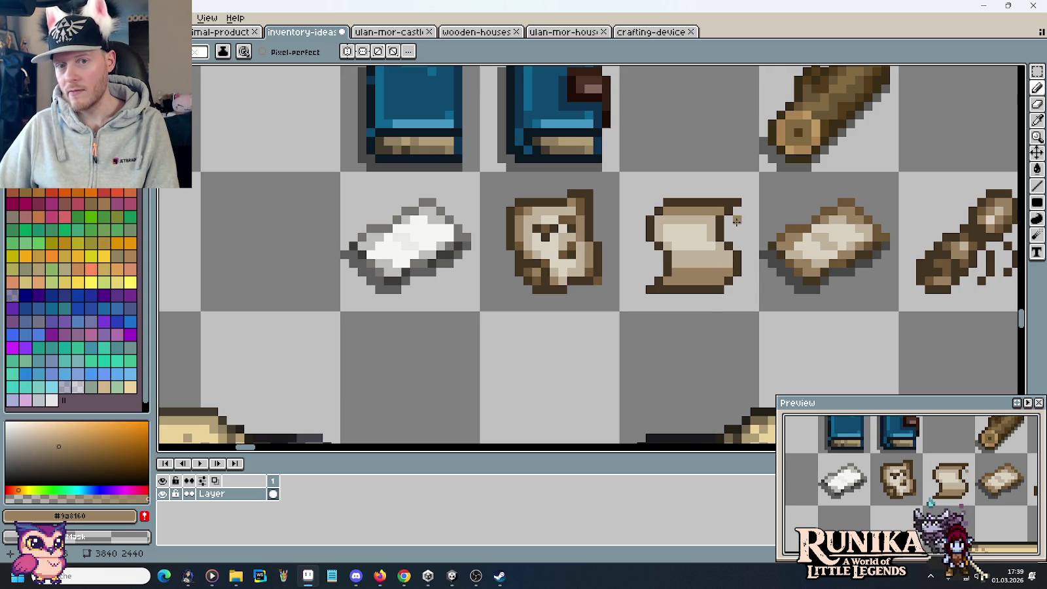
{"action": "left_click", "coordinate": [745, 210], "text": "alt"}
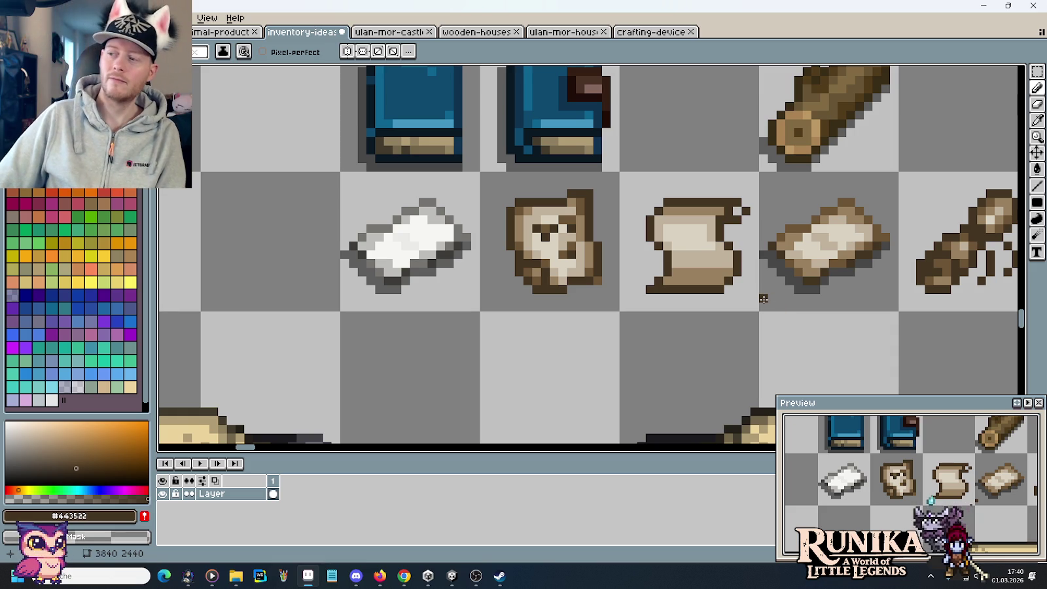
{"action": "left_click", "coordinate": [745, 211]}
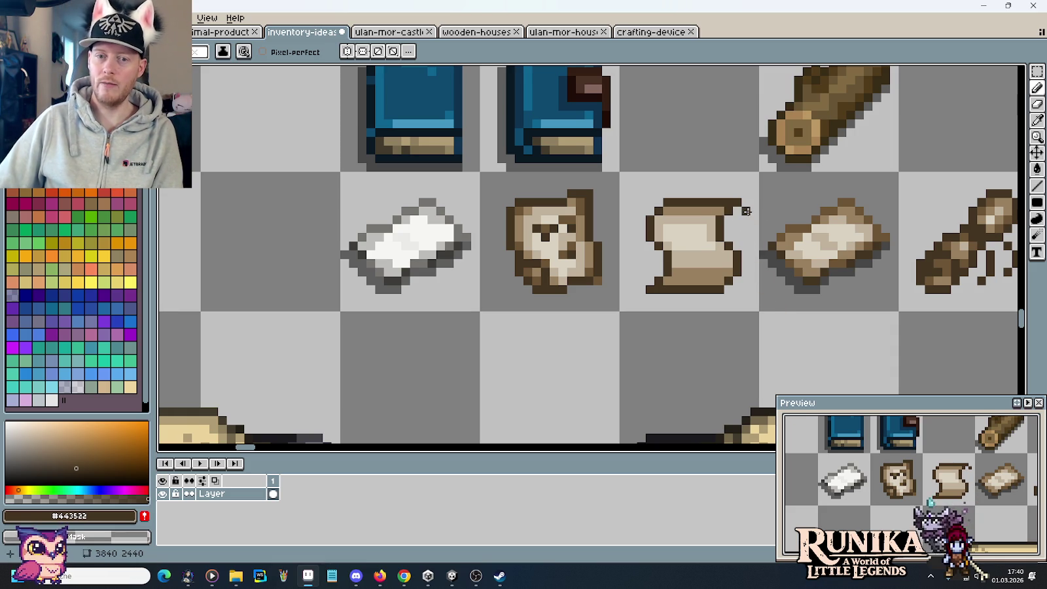
{"action": "scroll", "coordinate": [746, 211], "scroll_direction": "up", "scroll_amount": 3}
{"action": "scroll", "coordinate": [748, 211], "scroll_direction": "down", "scroll_amount": 1}
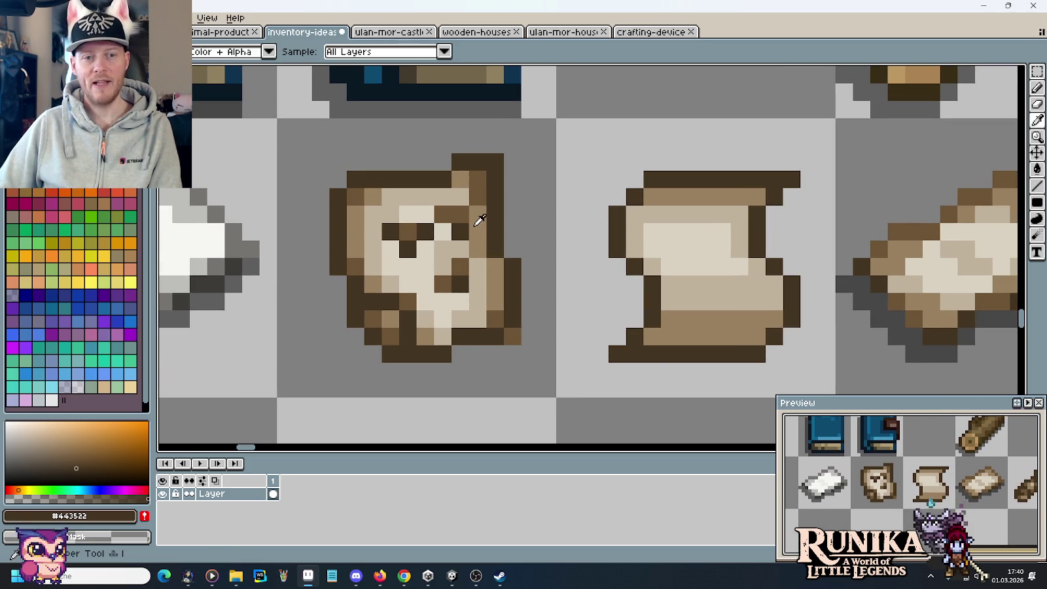
Paint the scroll's bottom rows darker brown #6d543e and its light row mid brown
{"action": "left_click", "coordinate": [479, 217], "text": "alt"}
{"action": "left_click", "coordinate": [478, 183], "text": "alt"}
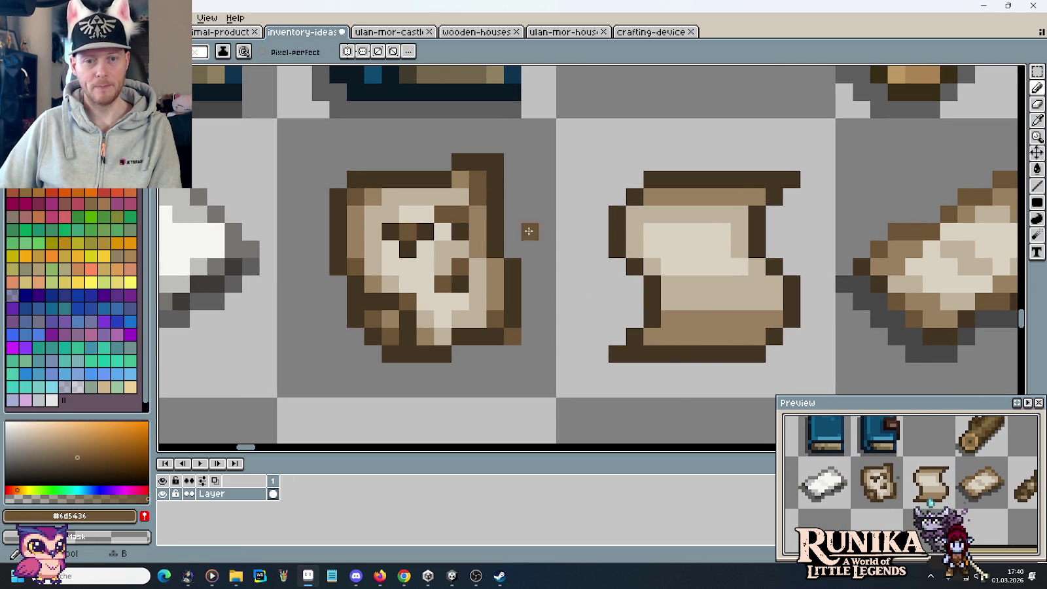
{"action": "left_click_drag", "start_coordinate": [654, 333], "coordinate": [776, 318]}
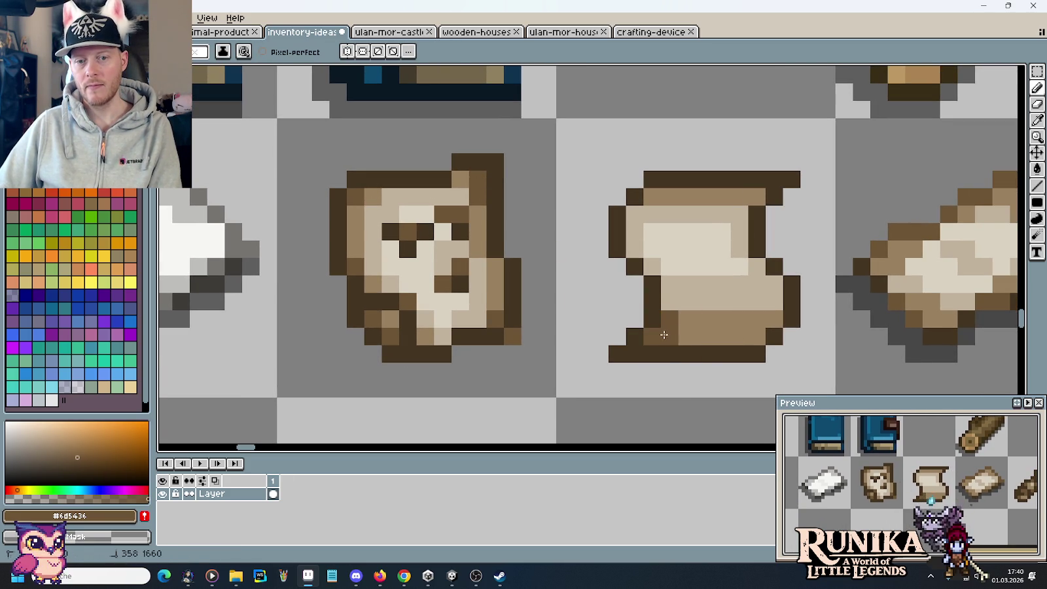
{"action": "left_click", "coordinate": [733, 312], "text": "alt"}
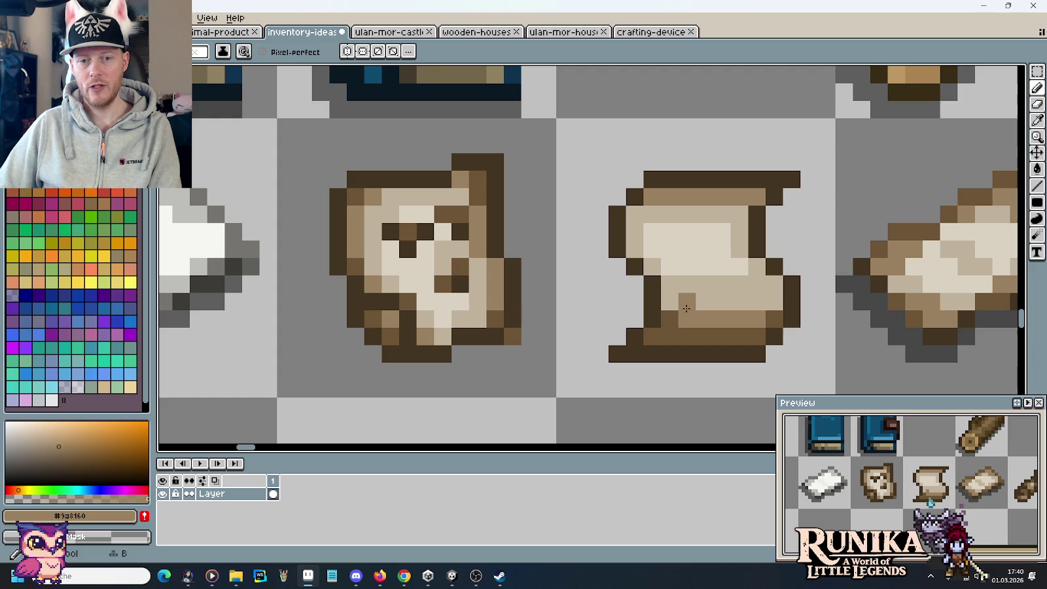
{"action": "left_click_drag", "start_coordinate": [687, 302], "coordinate": [757, 302]}
{"action": "left_click", "coordinate": [723, 353]}
{"action": "key", "text": "ctrl+z"}
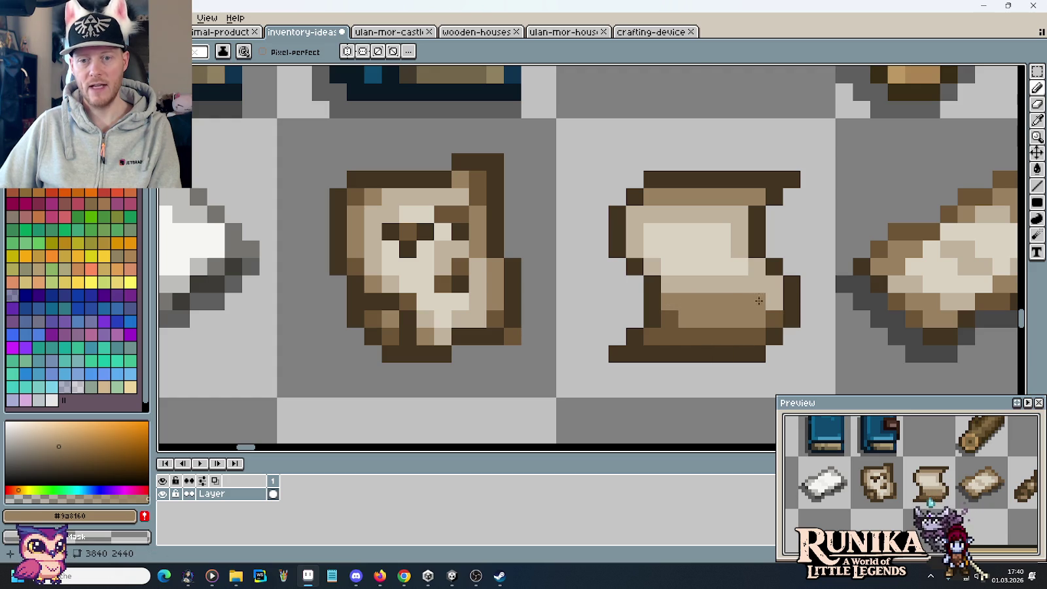
Paint the scroll's top inner row dark brown #6d5436
{"action": "left_click", "coordinate": [781, 288], "text": "alt"}
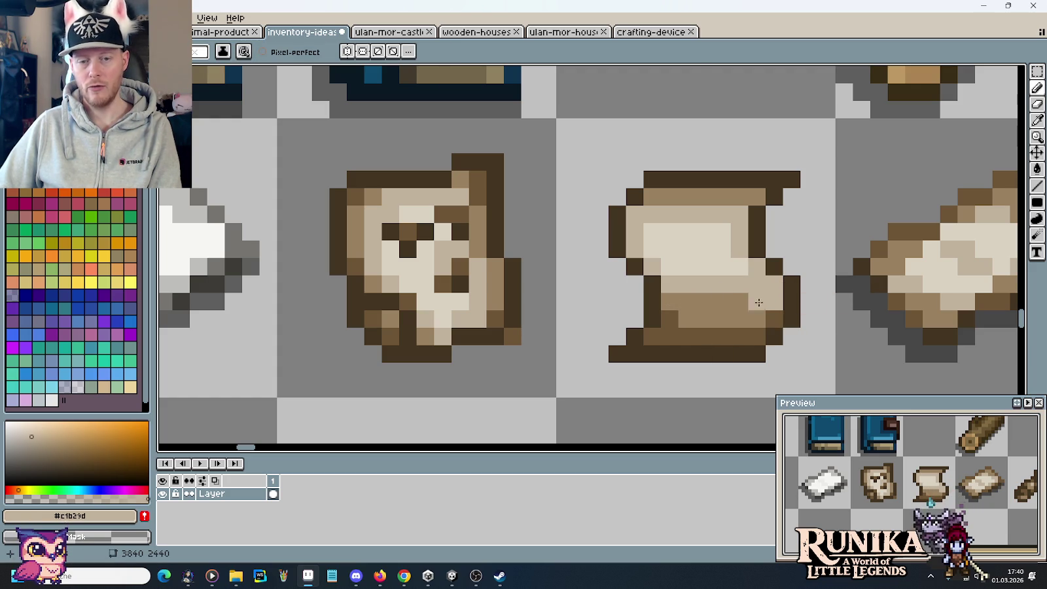
{"action": "key", "text": "alt"}
{"action": "left_click", "coordinate": [674, 314], "text": "alt"}
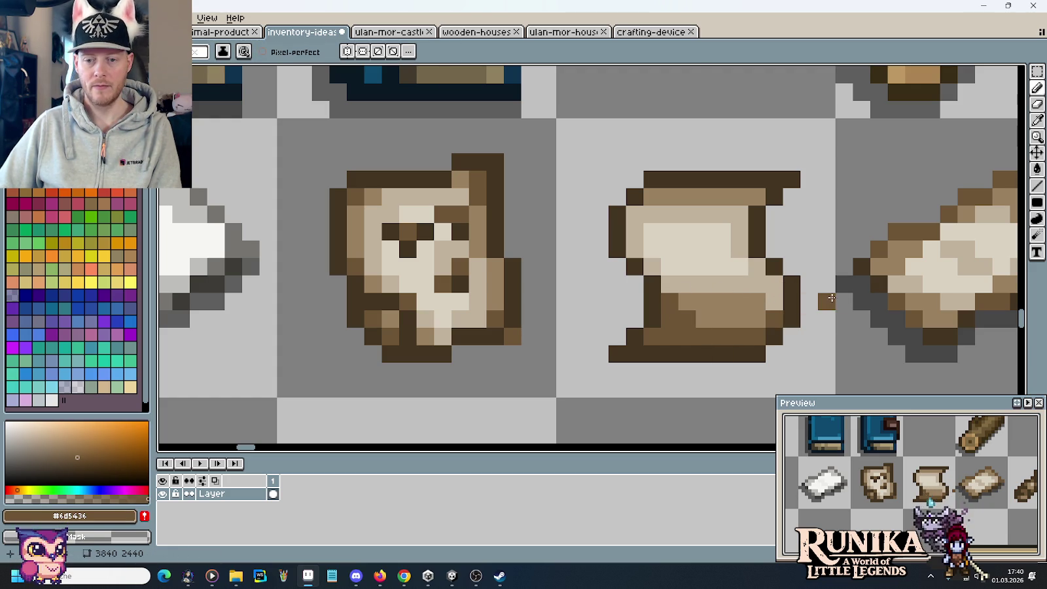
{"action": "left_click", "coordinate": [695, 309], "text": "alt"}
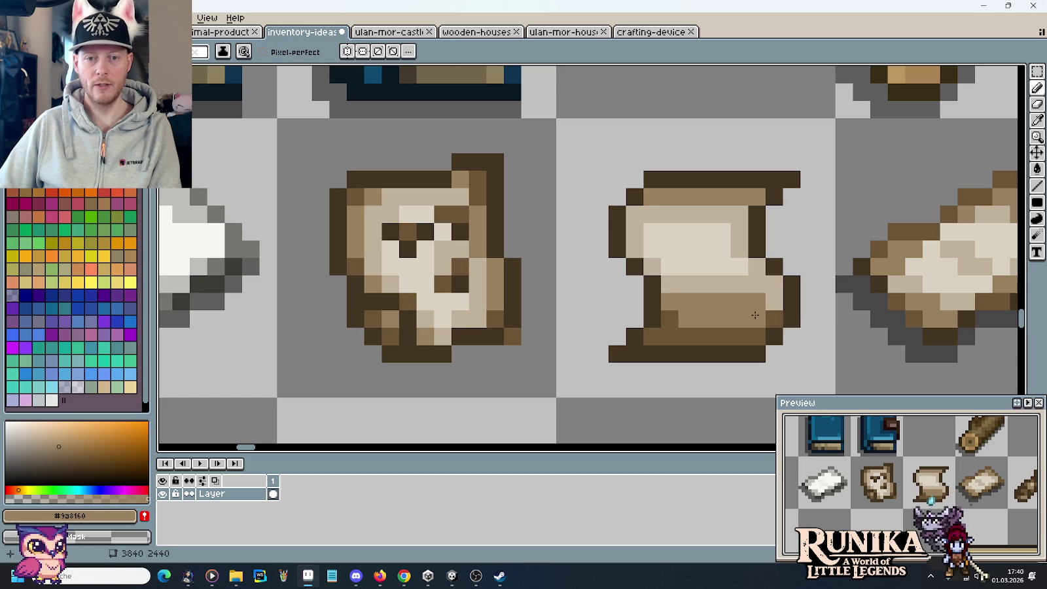
{"action": "left_click", "coordinate": [700, 330], "text": "alt"}
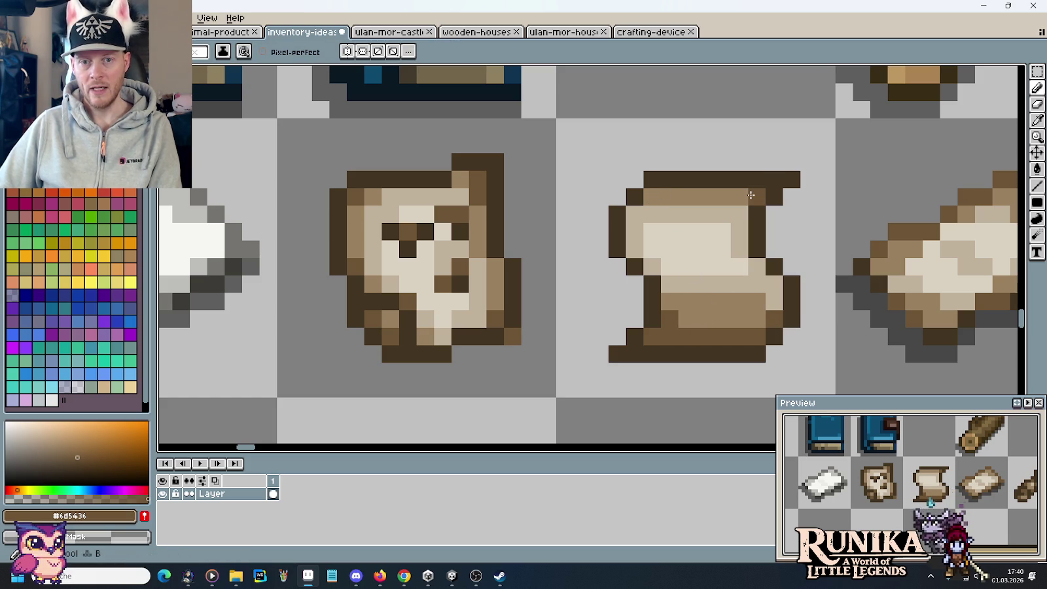
{"action": "left_click_drag", "start_coordinate": [751, 195], "coordinate": [648, 197]}
Repaint the upper scroll rows in medium brown #9a8160
{"action": "left_click", "coordinate": [694, 309], "text": "alt"}
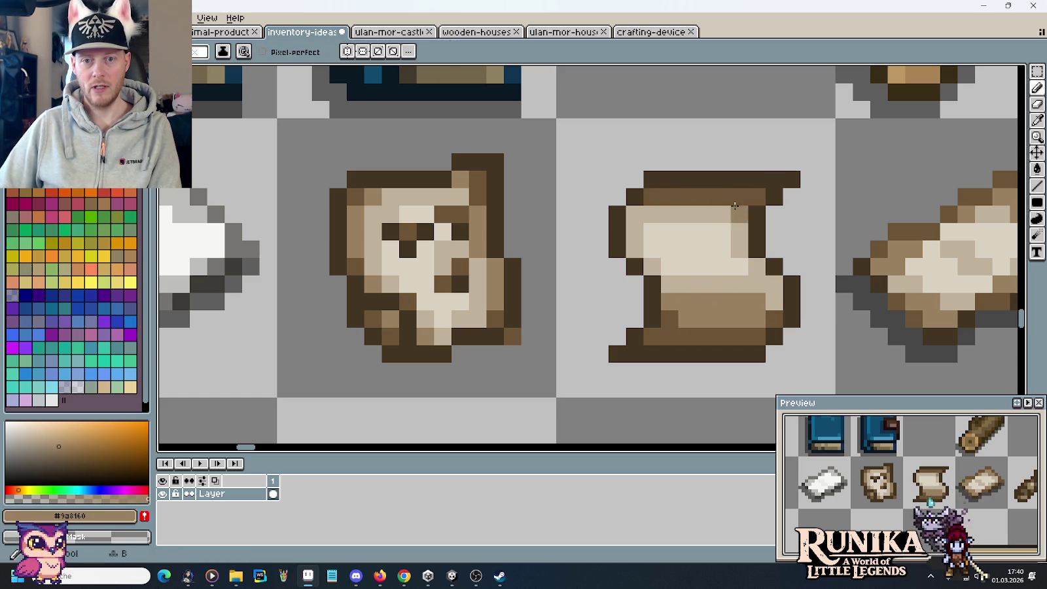
{"action": "left_click", "coordinate": [739, 219], "text": "alt"}
{"action": "left_click_drag", "start_coordinate": [740, 216], "coordinate": [651, 233]}
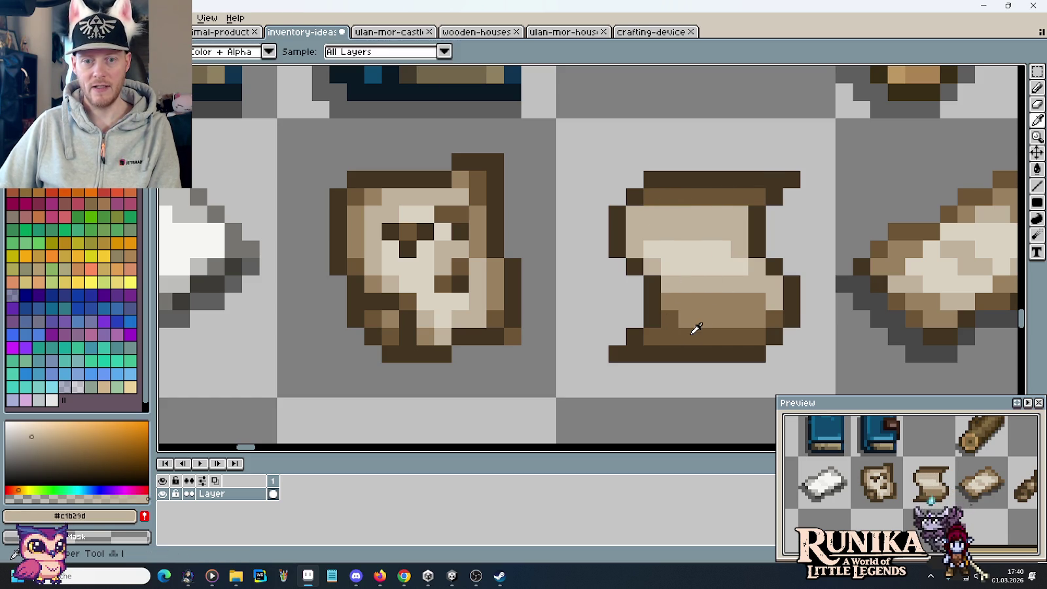
{"action": "left_click", "coordinate": [695, 329], "text": "alt"}
{"action": "left_click_drag", "start_coordinate": [742, 216], "coordinate": [686, 216]}
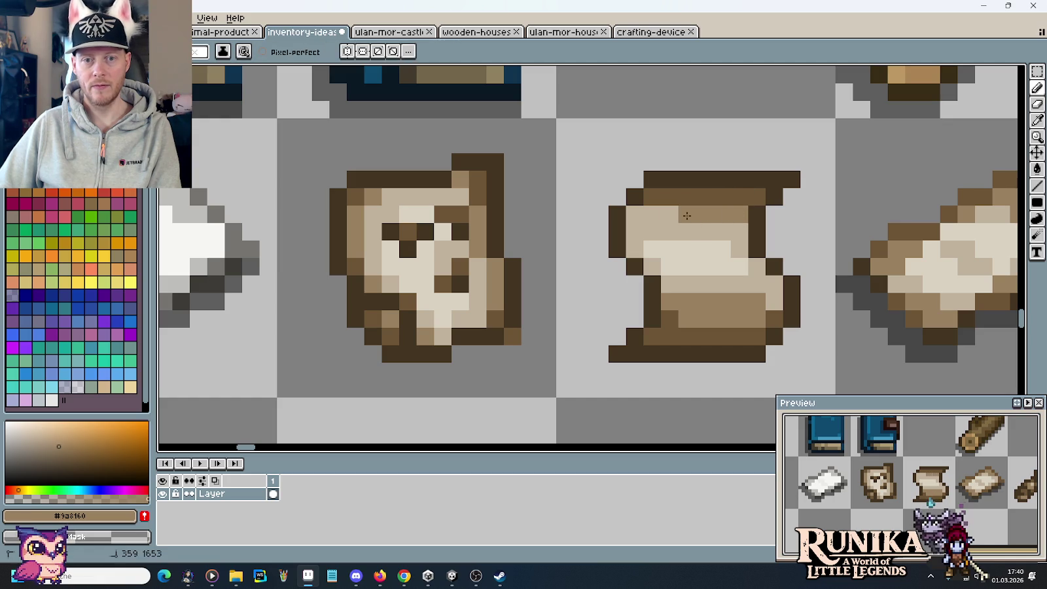
Darken several pixels along the scroll's right edge with dark outline brown
{"action": "left_click", "coordinate": [631, 213], "text": "alt"}
{"action": "left_click", "coordinate": [661, 211], "text": "alt"}
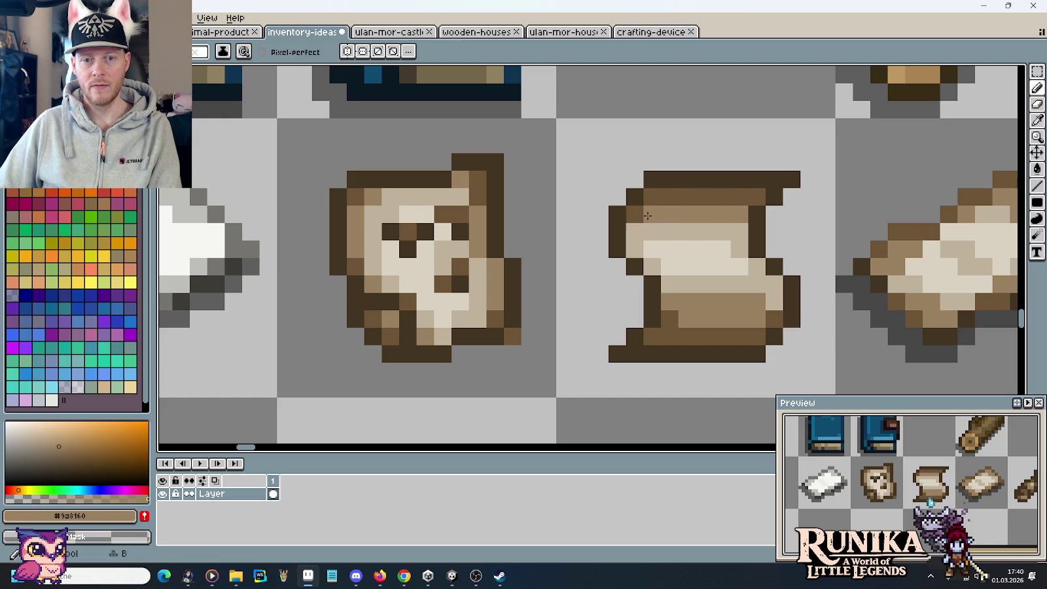
{"action": "left_click", "coordinate": [634, 231]}
{"action": "left_click", "coordinate": [635, 250]}
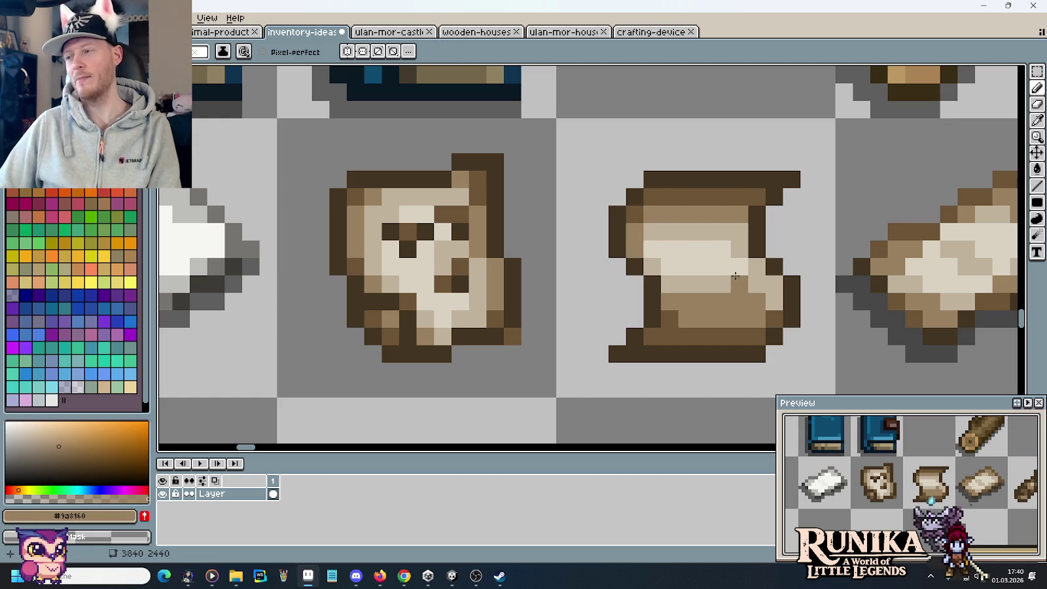
{"action": "left_click", "coordinate": [654, 192], "text": "alt"}
{"action": "left_click", "coordinate": [634, 232]}
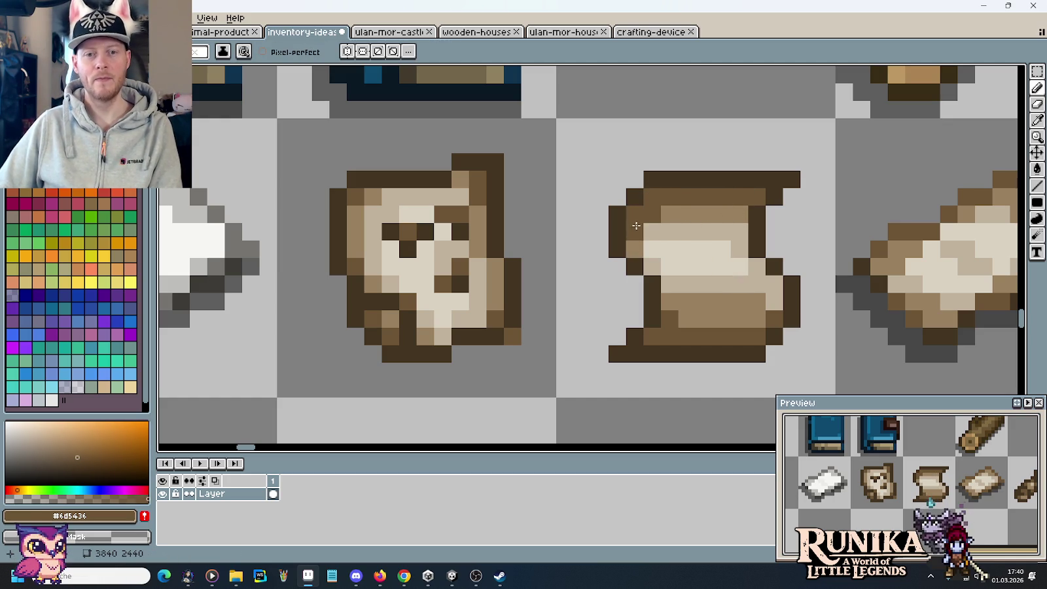
{"action": "left_click", "coordinate": [685, 299], "text": "alt"}
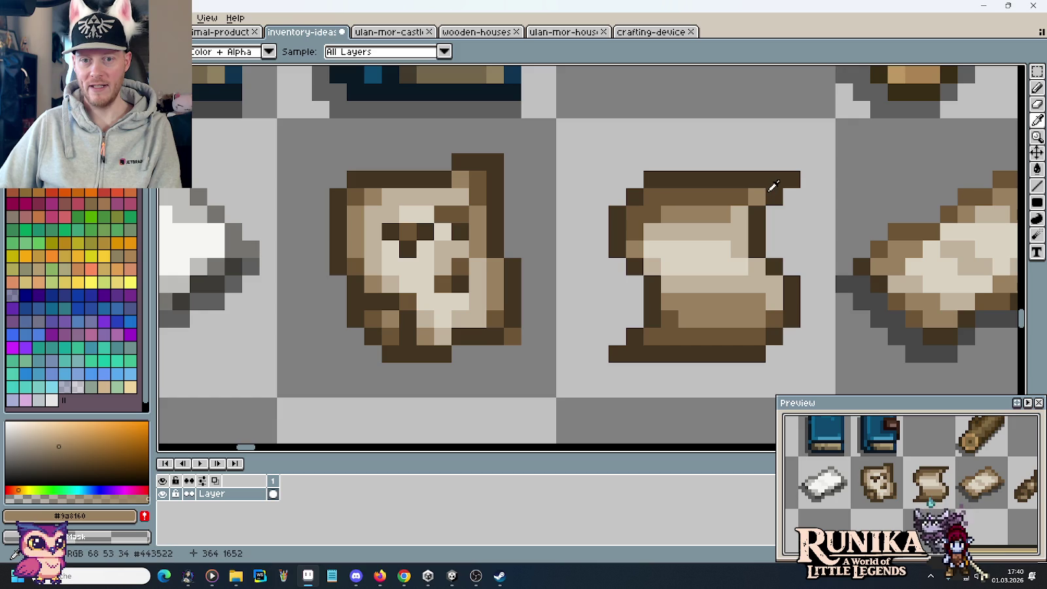
{"action": "left_click", "coordinate": [486, 176]}
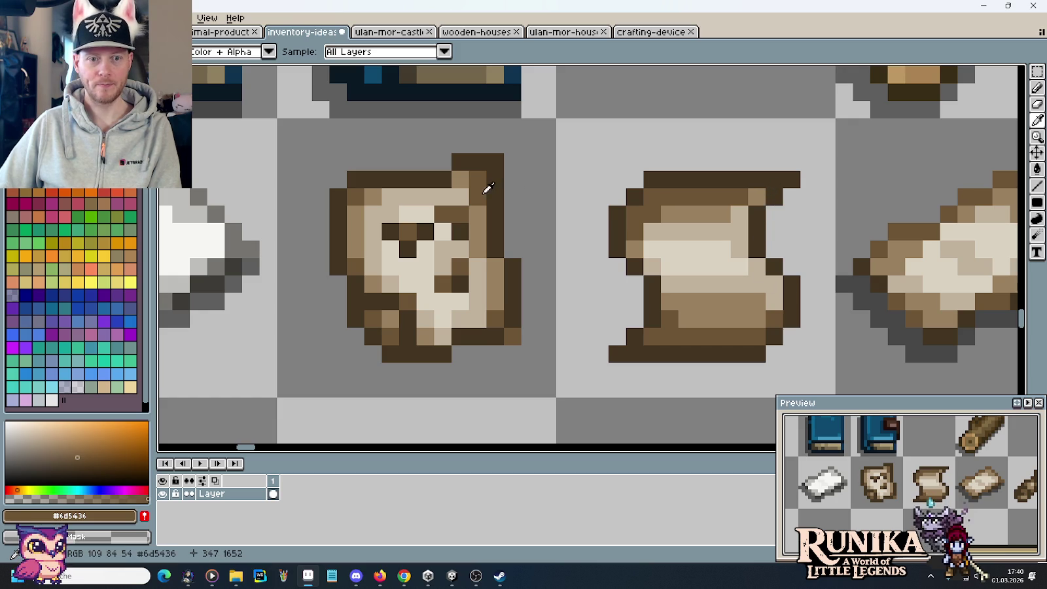
{"action": "key", "text": "b"}
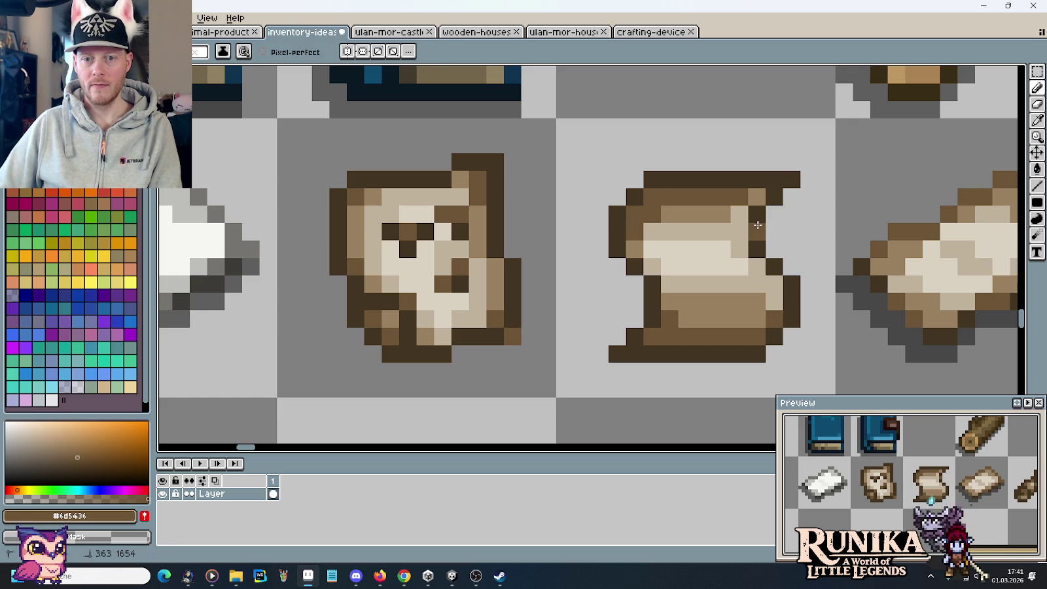
{"action": "left_click", "coordinate": [821, 217]}
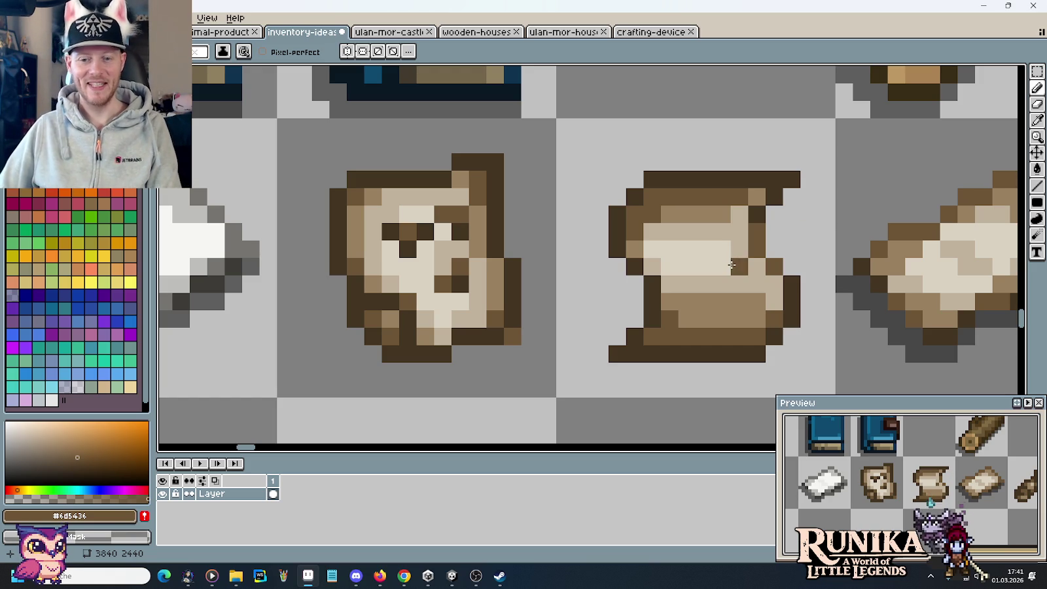
Sample #282828 from the paper icon and pencil a shadow under the scroll and up its left side
{"action": "scroll", "coordinate": [651, 265], "scroll_direction": "down", "scroll_amount": 2}
{"action": "scroll", "coordinate": [633, 270], "scroll_direction": "down", "scroll_amount": 2}
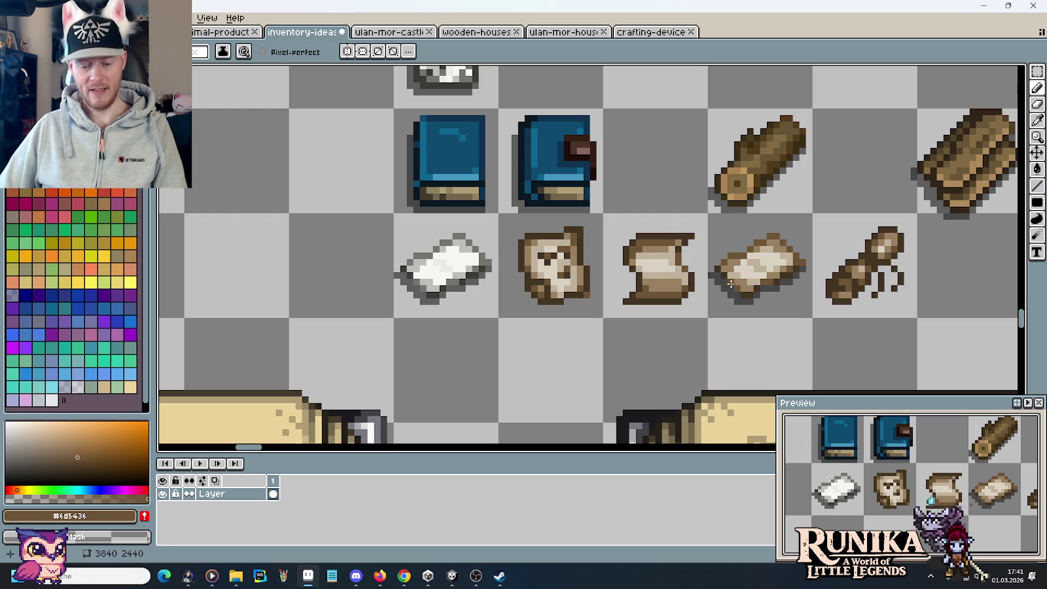
{"action": "key", "text": "m"}
{"action": "key", "text": "i"}
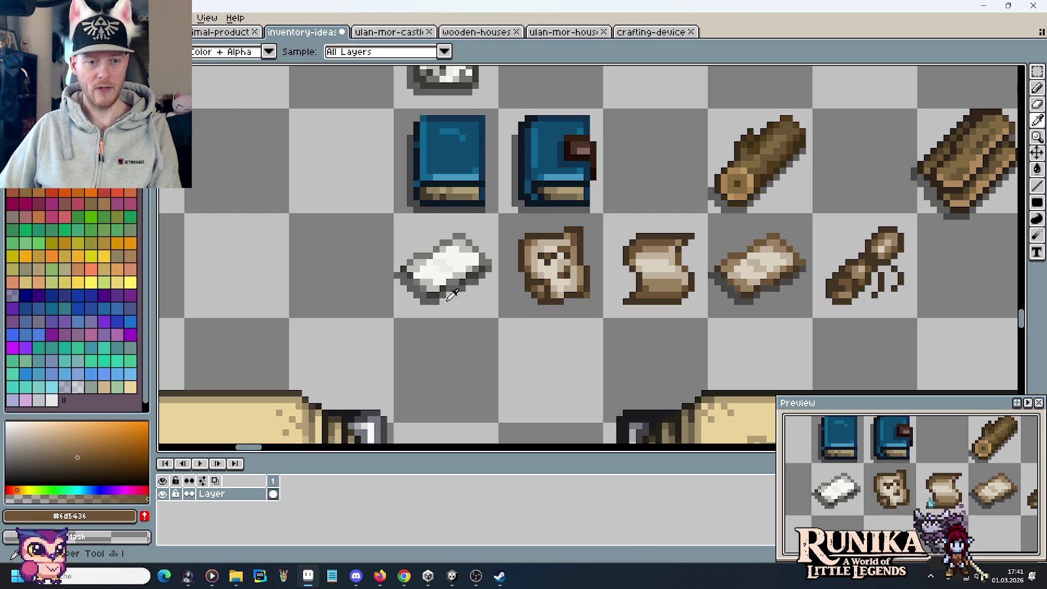
{"action": "left_click", "coordinate": [426, 301]}
{"action": "scroll", "coordinate": [584, 306], "scroll_direction": "up", "scroll_amount": 2}
{"action": "key", "text": "b"}
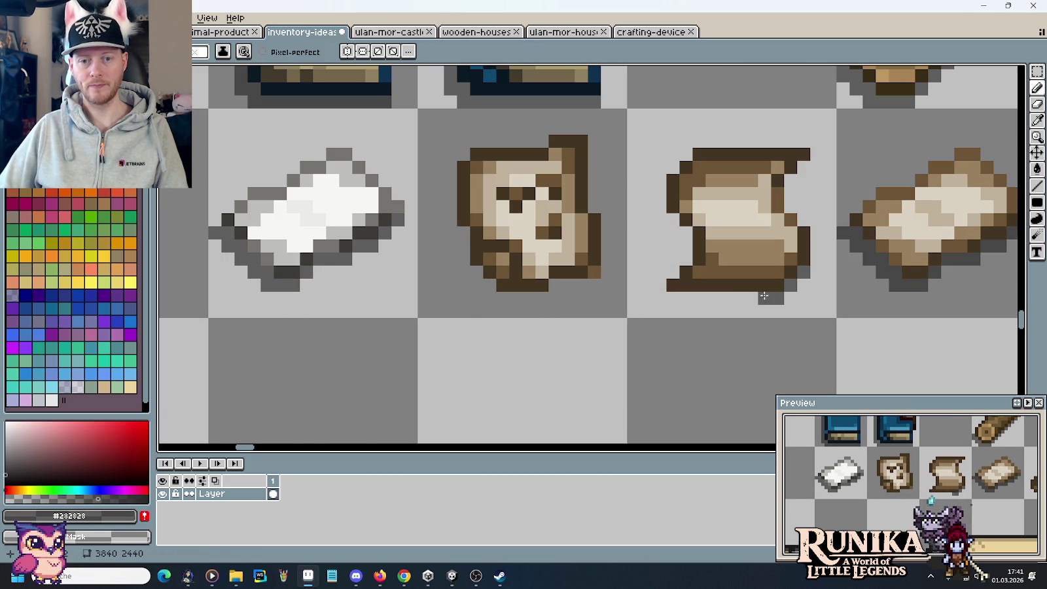
{"action": "left_click_drag", "start_coordinate": [763, 296], "coordinate": [659, 298]}
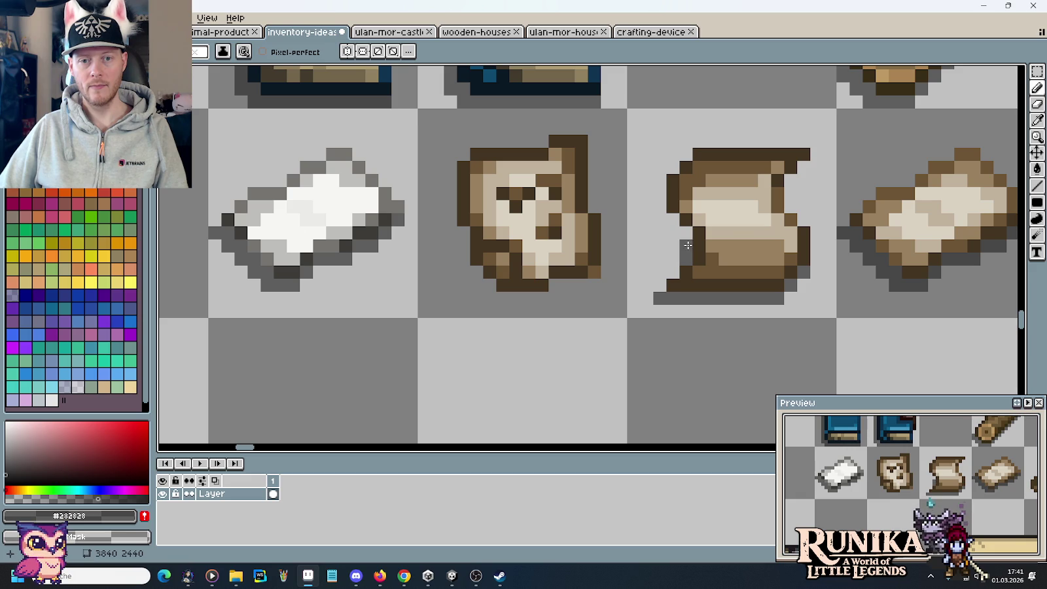
{"action": "left_click_drag", "start_coordinate": [672, 227], "coordinate": [662, 194]}
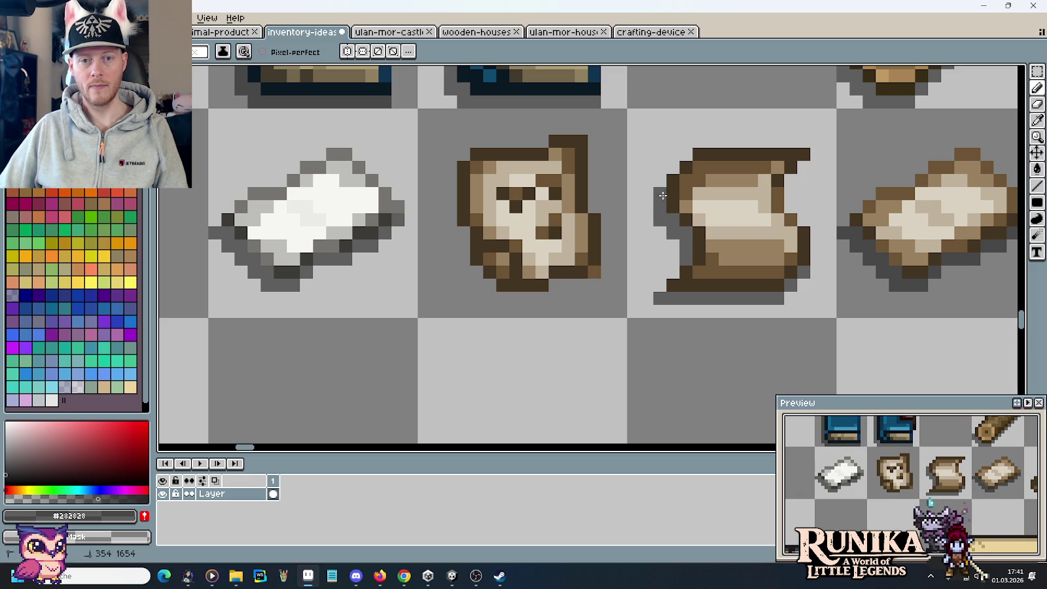
Look over the sheet, then switch to the Stardew Valley image search in Chrome
{"action": "scroll", "coordinate": [661, 312], "scroll_direction": "down", "scroll_amount": 4}
{"action": "scroll", "coordinate": [667, 323], "scroll_direction": "down", "scroll_amount": 1}
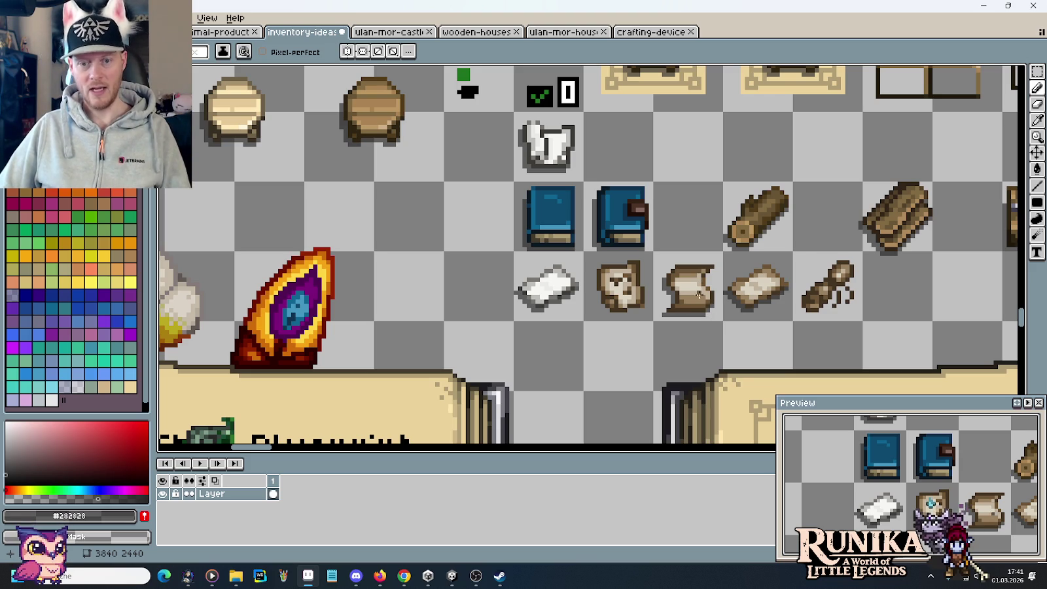
{"action": "key", "text": "m"}
{"action": "scroll", "coordinate": [703, 295], "scroll_direction": "up", "scroll_amount": 2}
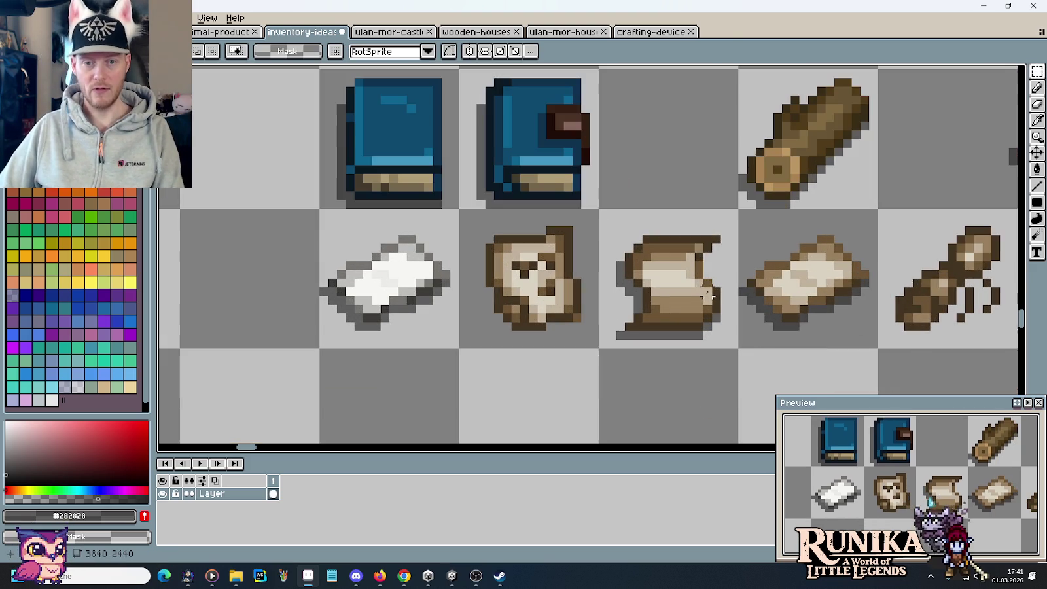
{"action": "key", "text": "b"}
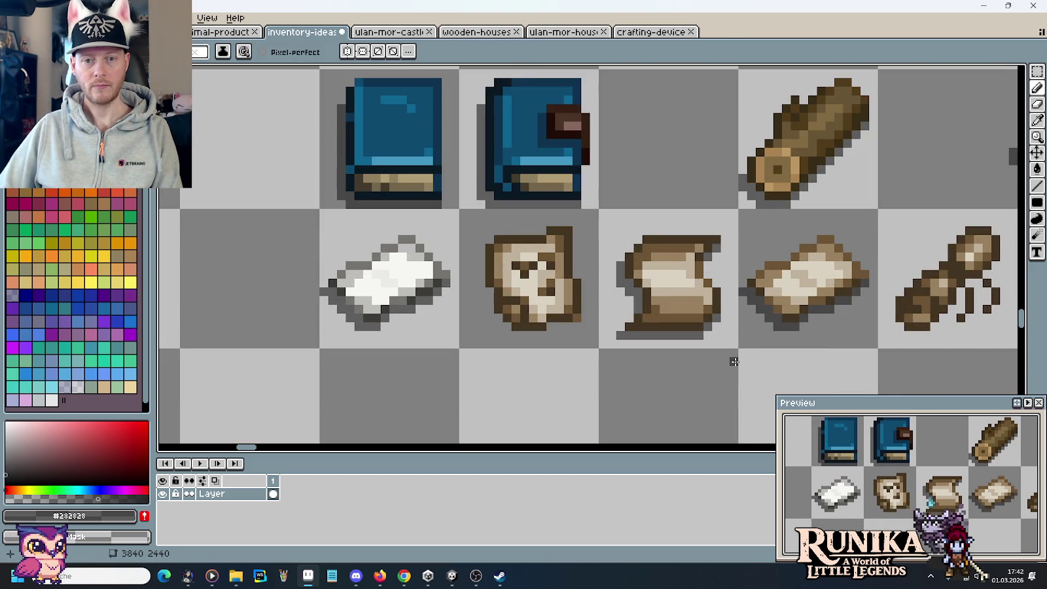
{"action": "scroll", "coordinate": [733, 361], "scroll_direction": "down", "scroll_amount": 2}
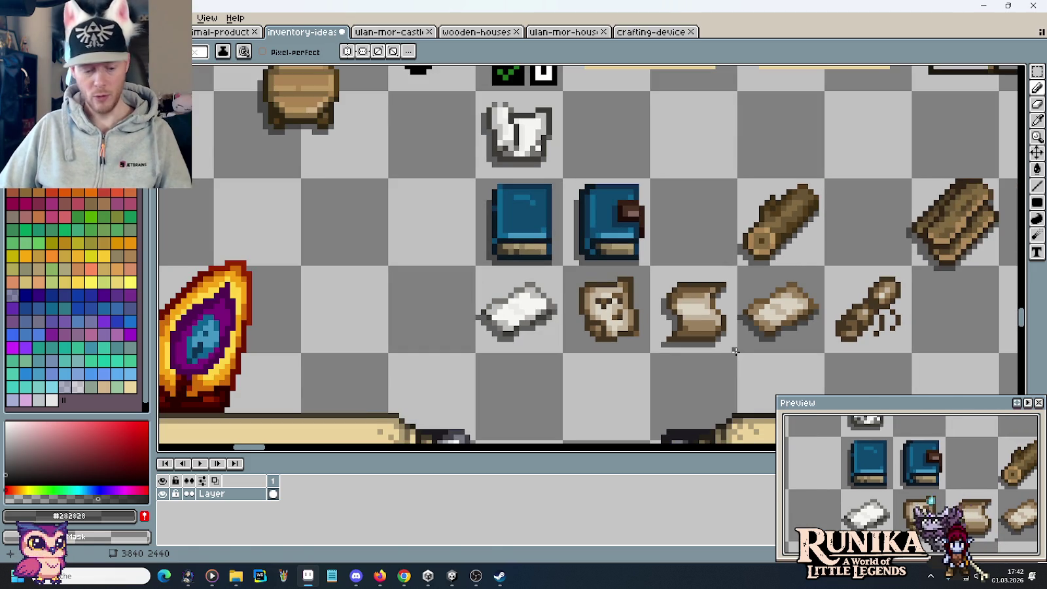
{"action": "key", "text": "alt+Tab"}
{"action": "key", "text": "Tab"}
{"action": "key", "text": "Tab"}
{"action": "key", "text": "Tab"}
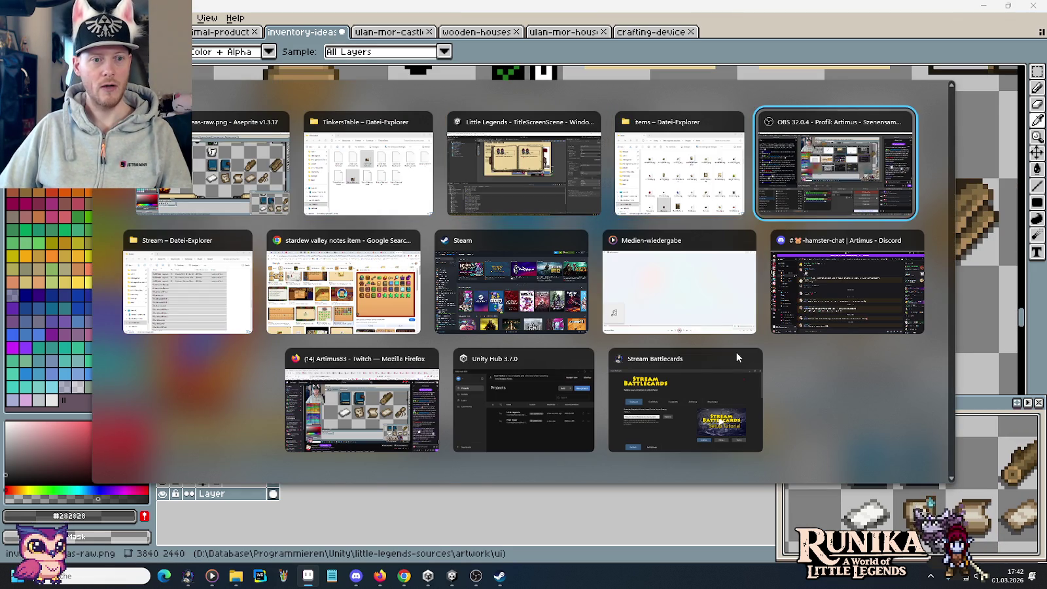
{"action": "key", "text": "Tab"}
{"action": "key", "text": "Tab"}
View the ScalaCube secret-notes reference image, then return to the Aseprite icon sheet
{"action": "left_click", "coordinate": [330, 171]}
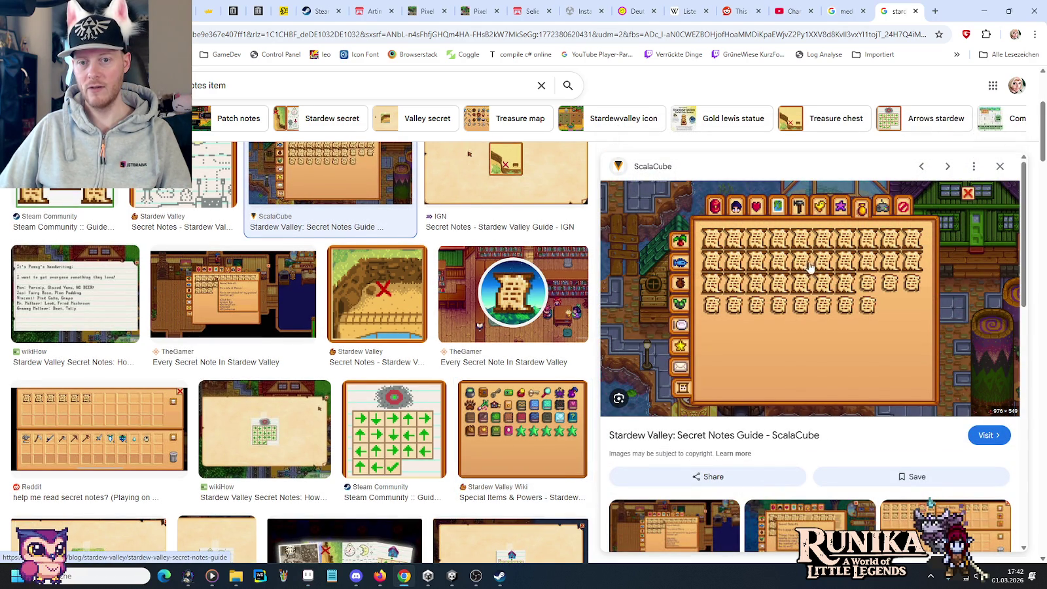
{"action": "key", "text": "alt+Tab"}
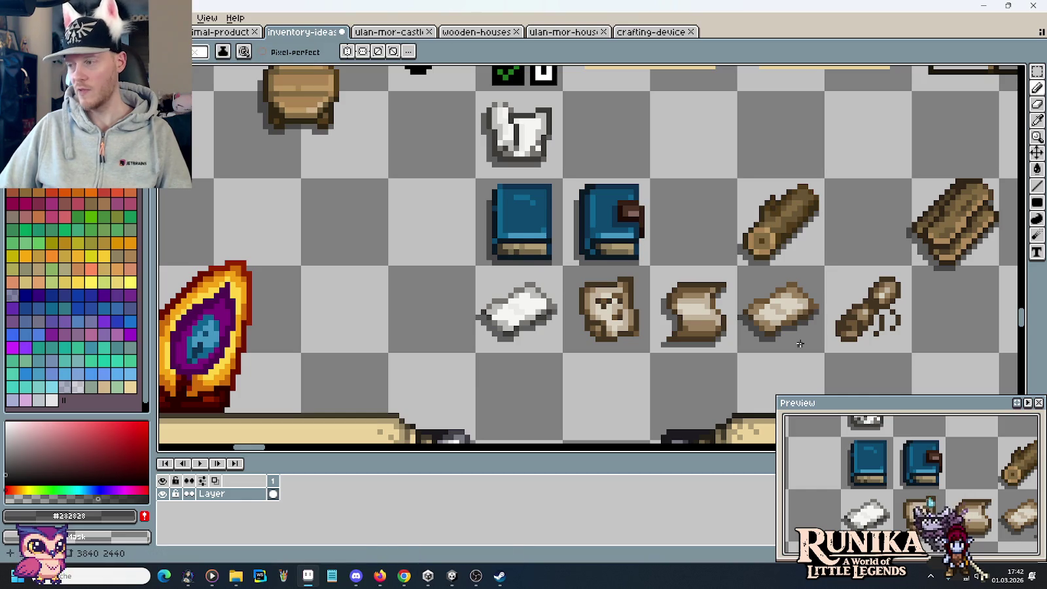
Shift the paper and quill one cell right and duplicate the parchment scroll into the freed cell
{"action": "scroll", "coordinate": [729, 360], "scroll_direction": "up", "scroll_amount": 3}
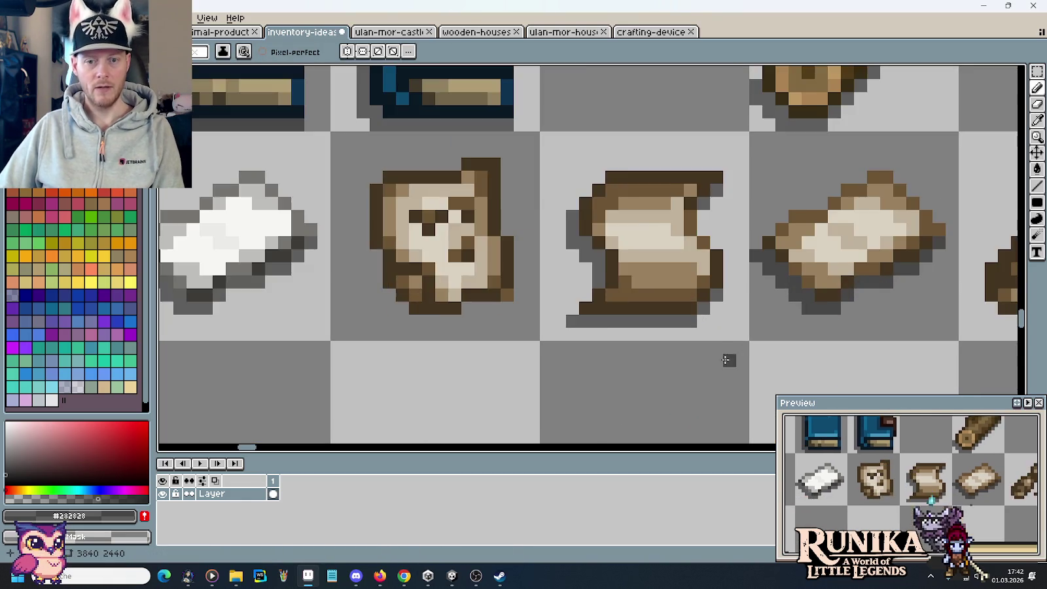
{"action": "scroll", "coordinate": [728, 360], "scroll_direction": "down", "scroll_amount": 3}
{"action": "scroll", "coordinate": [719, 334], "scroll_direction": "down", "scroll_amount": 1}
{"action": "key", "text": "m"}
{"action": "scroll", "coordinate": [681, 294], "scroll_direction": "up", "scroll_amount": 1}
{"action": "left_click_drag", "start_coordinate": [680, 292], "coordinate": [778, 335]}
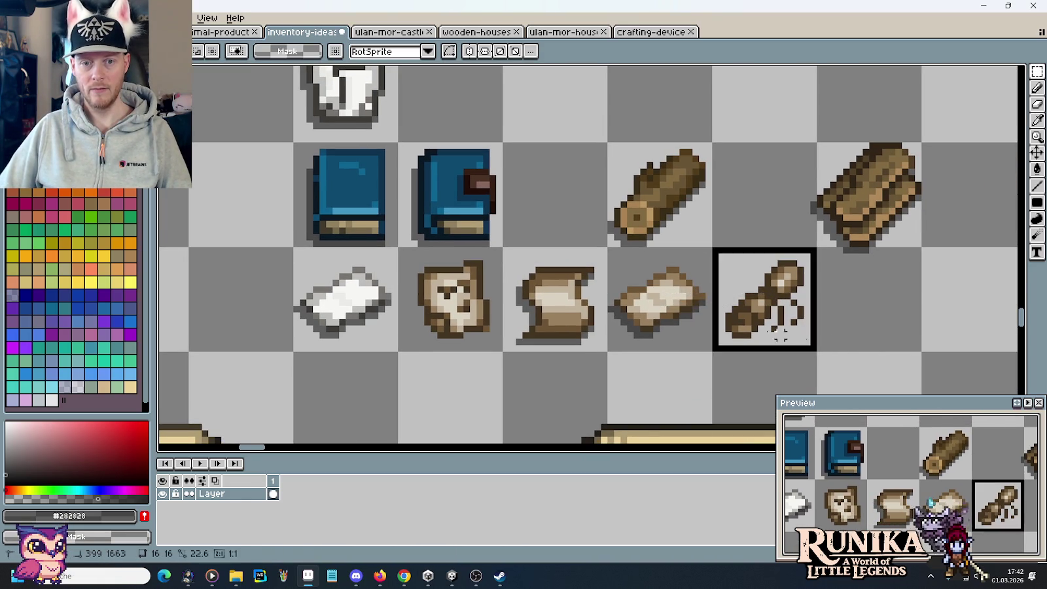
{"action": "left_click_drag", "start_coordinate": [666, 310], "coordinate": [771, 311]}
{"action": "mouse_move", "coordinate": [510, 255]}
{"action": "left_mouse_down"}
{"action": "mouse_move", "coordinate": [560, 327]}
{"action": "mouse_move", "coordinate": [674, 320]}
{"action": "left_mouse_up"}
{"action": "key", "text": "ctrl+d"}
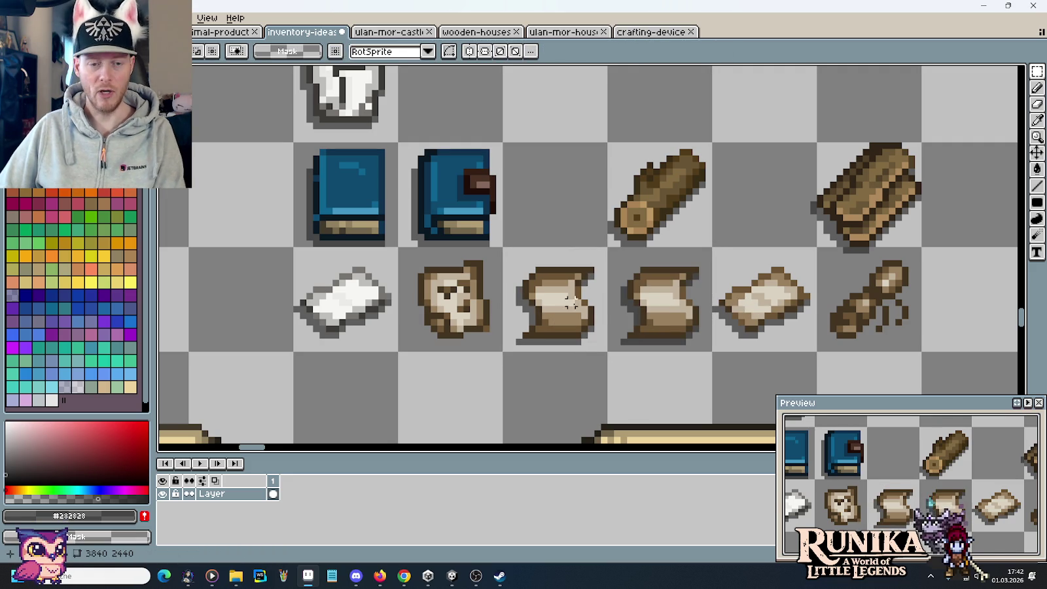
Eyedrop the checkmark's #282828 dark grey as the drawing colour
{"action": "scroll", "coordinate": [571, 301], "scroll_direction": "up", "scroll_amount": 4}
{"action": "key", "text": "i"}
{"action": "left_click", "coordinate": [215, 280]}
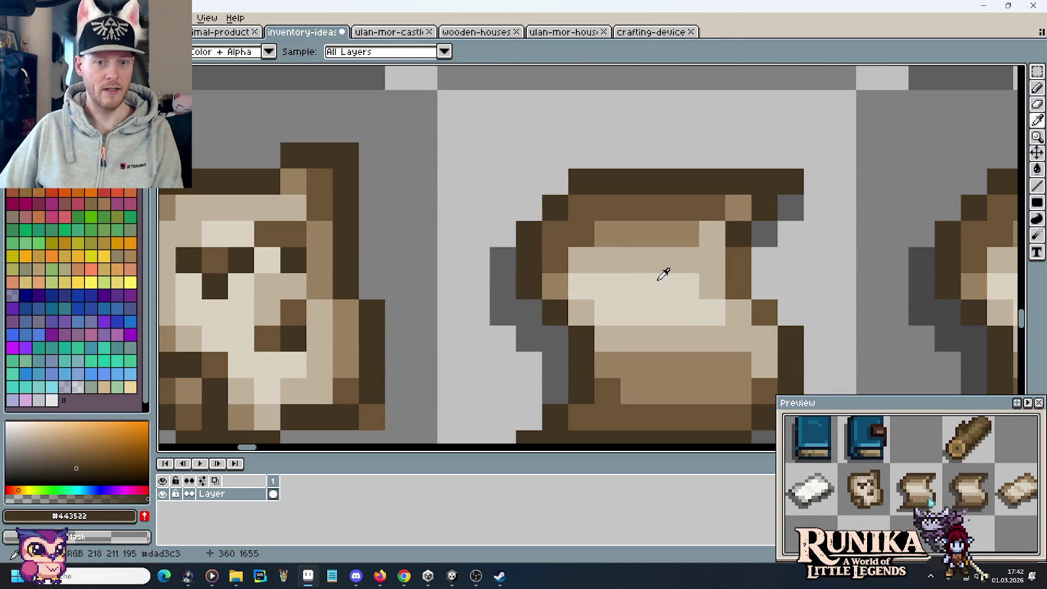
{"action": "scroll", "coordinate": [663, 274], "scroll_direction": "down", "scroll_amount": 4}
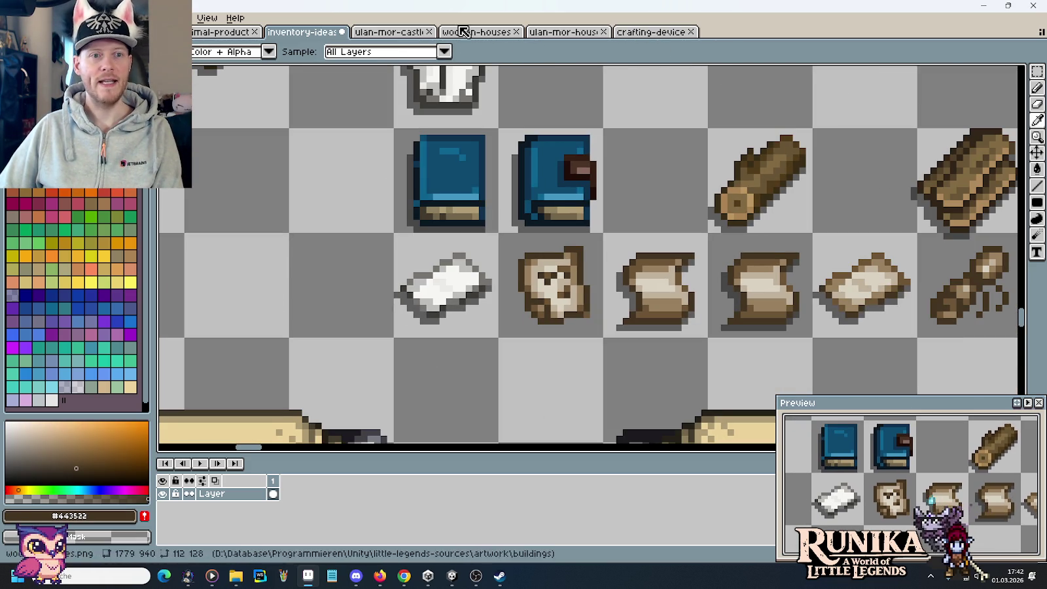
{"action": "scroll", "coordinate": [517, 170], "scroll_direction": "down", "scroll_amount": 2}
{"action": "scroll", "coordinate": [509, 85], "scroll_direction": "up", "scroll_amount": 3}
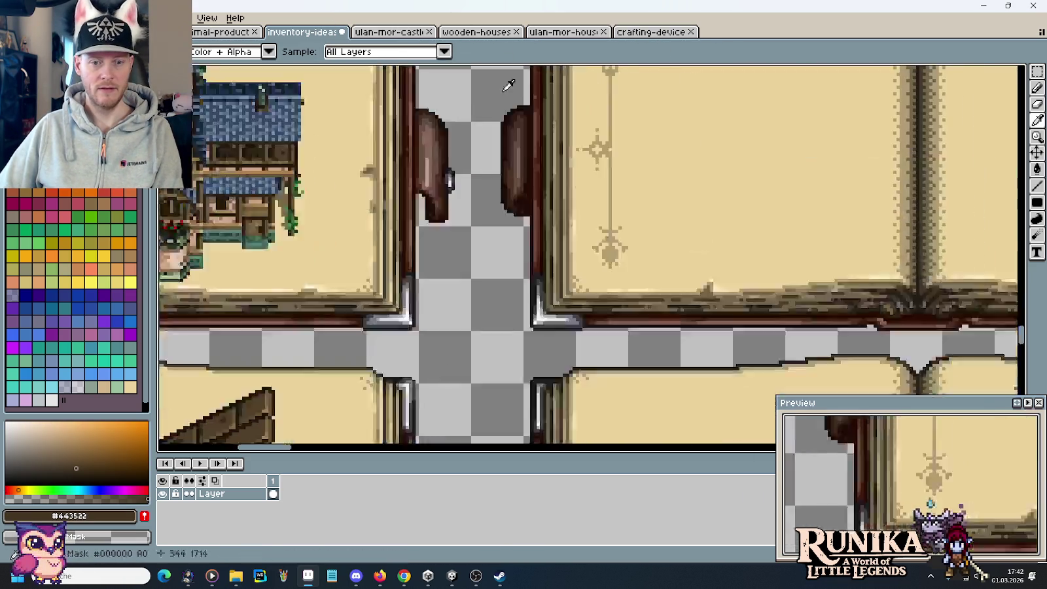
{"action": "scroll", "coordinate": [508, 85], "scroll_direction": "up", "scroll_amount": 2}
{"action": "scroll", "coordinate": [608, 235], "scroll_direction": "down", "scroll_amount": 2}
{"action": "left_click", "coordinate": [608, 235]}
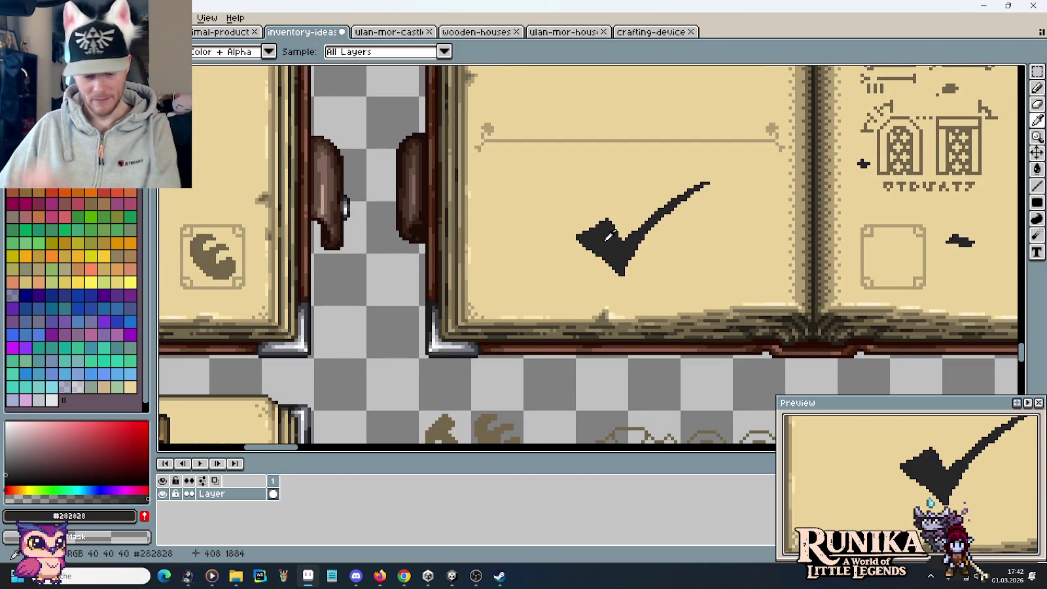
{"action": "scroll", "coordinate": [589, 222], "scroll_direction": "down", "scroll_amount": 3}
{"action": "scroll", "coordinate": [575, 357], "scroll_direction": "down", "scroll_amount": 3}
{"action": "scroll", "coordinate": [577, 271], "scroll_direction": "up", "scroll_amount": 3}
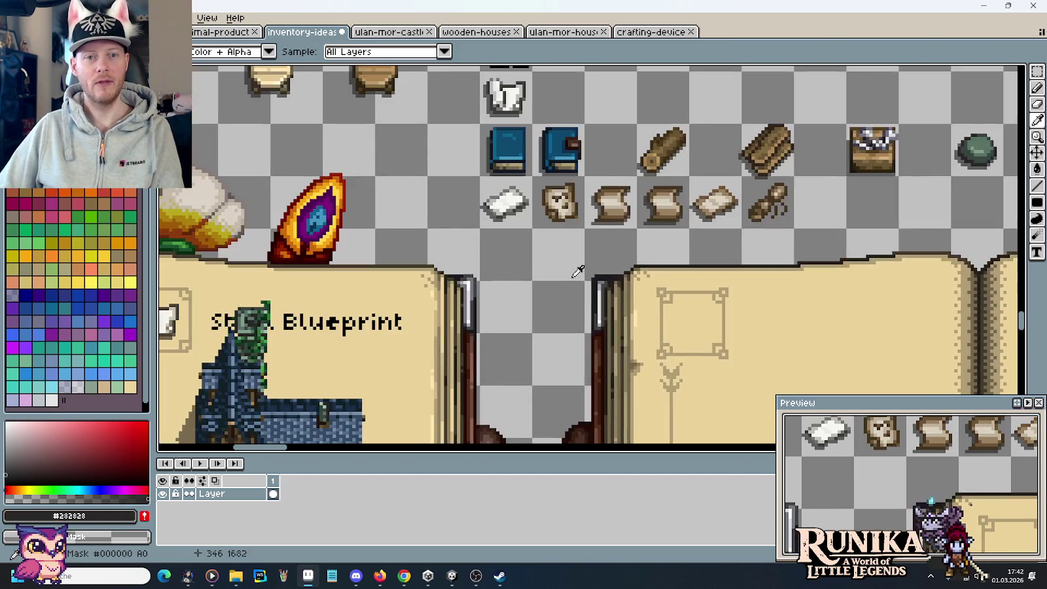
{"action": "scroll", "coordinate": [577, 271], "scroll_direction": "up", "scroll_amount": 2}
{"action": "scroll", "coordinate": [602, 206], "scroll_direction": "up", "scroll_amount": 2}
Pencil dark grey eyes, a nose with two nostrils, and an L-shaped mouth on the scroll copy
{"action": "key", "text": "b"}
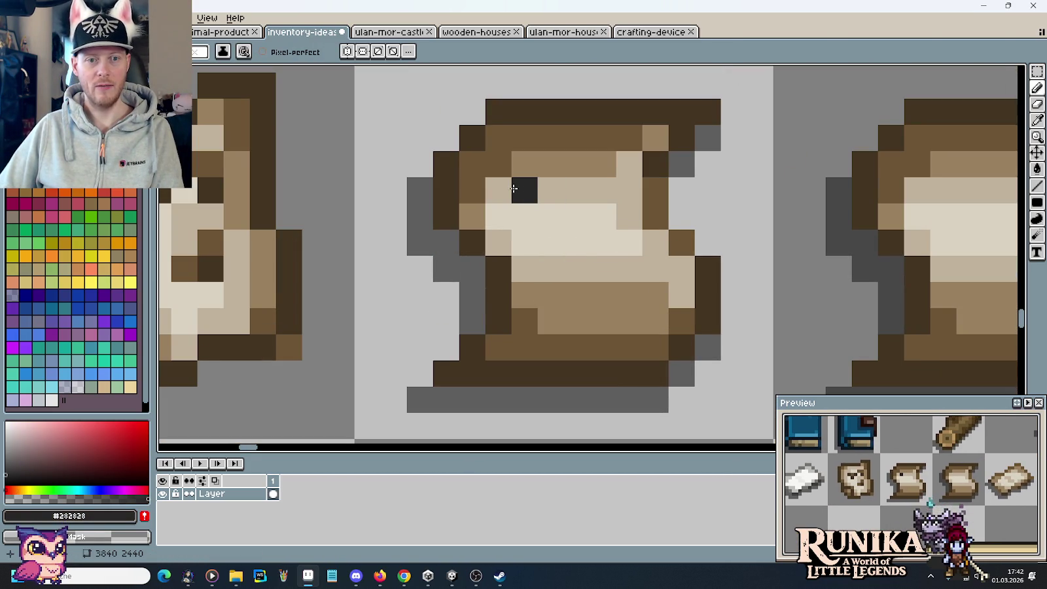
{"action": "left_click", "coordinate": [499, 190]}
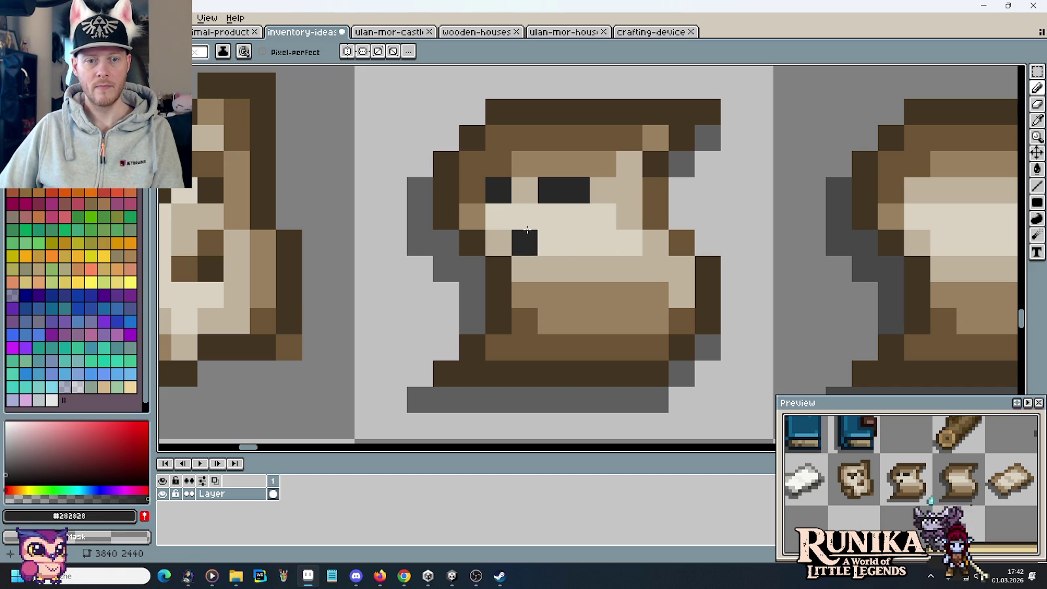
{"action": "left_click", "coordinate": [550, 216]}
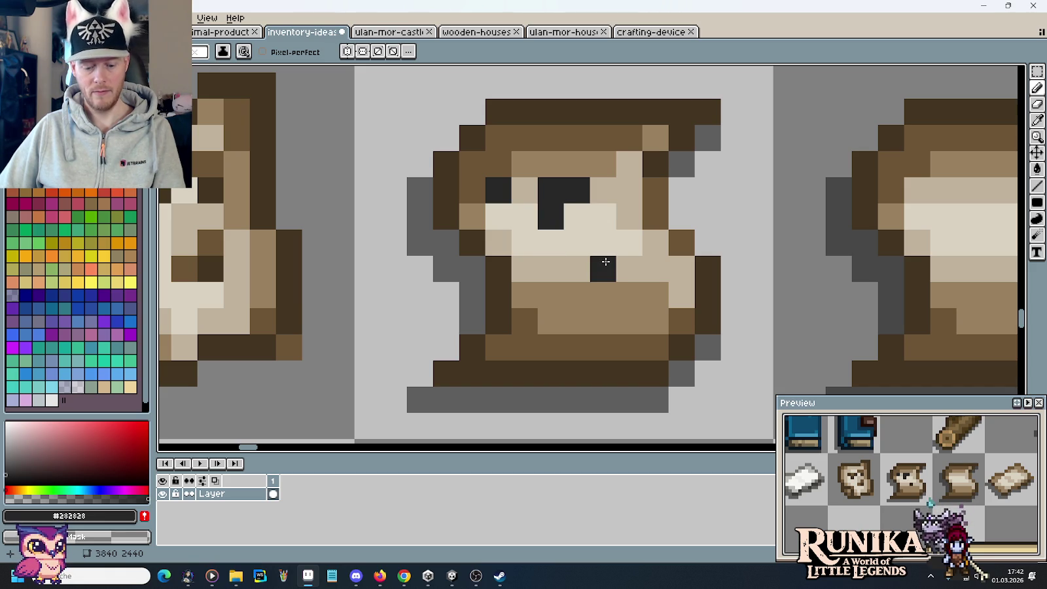
{"action": "key", "text": "ctrl+z"}
{"action": "left_click", "coordinate": [550, 242]}
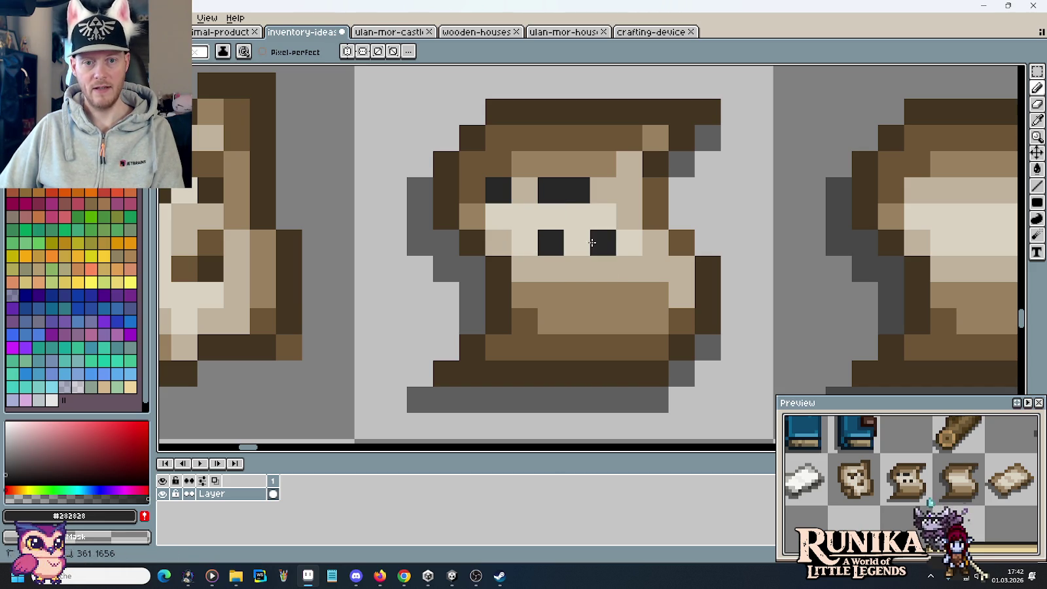
{"action": "left_click", "coordinate": [592, 242]}
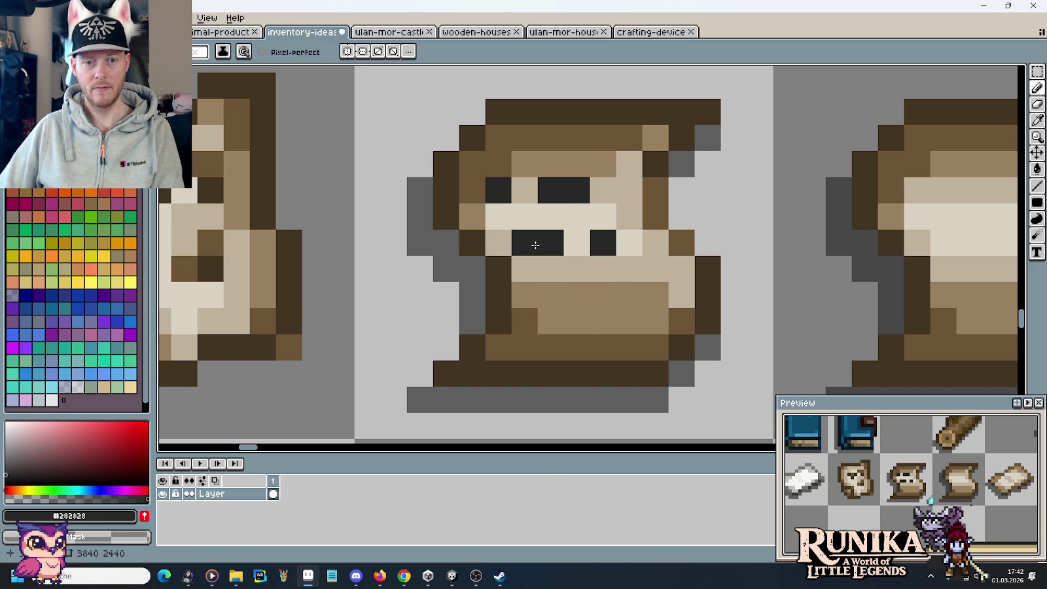
{"action": "left_click", "coordinate": [570, 292]}
{"action": "left_click", "coordinate": [626, 292]}
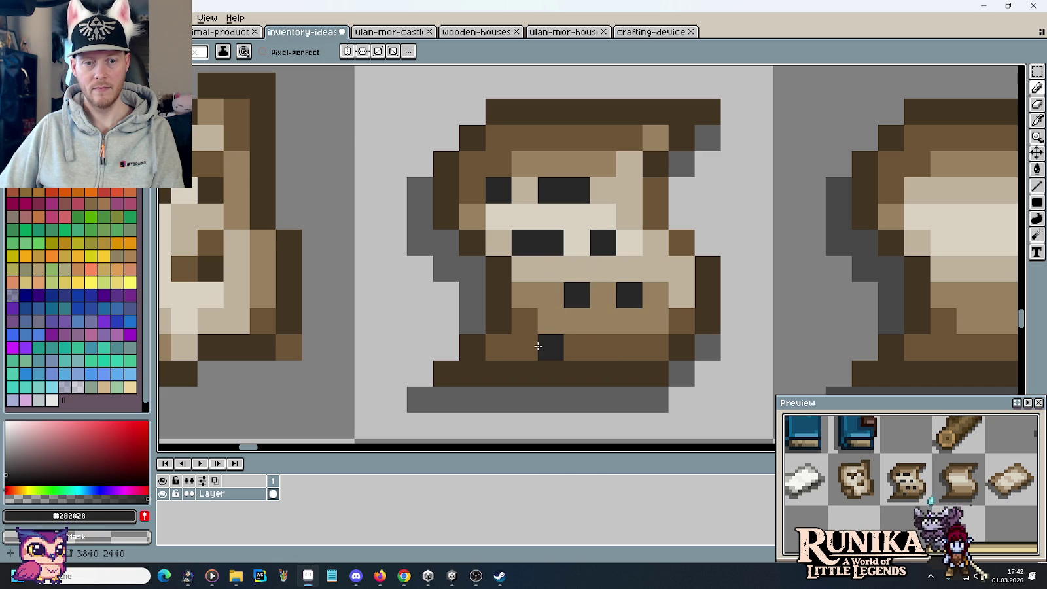
{"action": "left_click", "coordinate": [550, 320]}
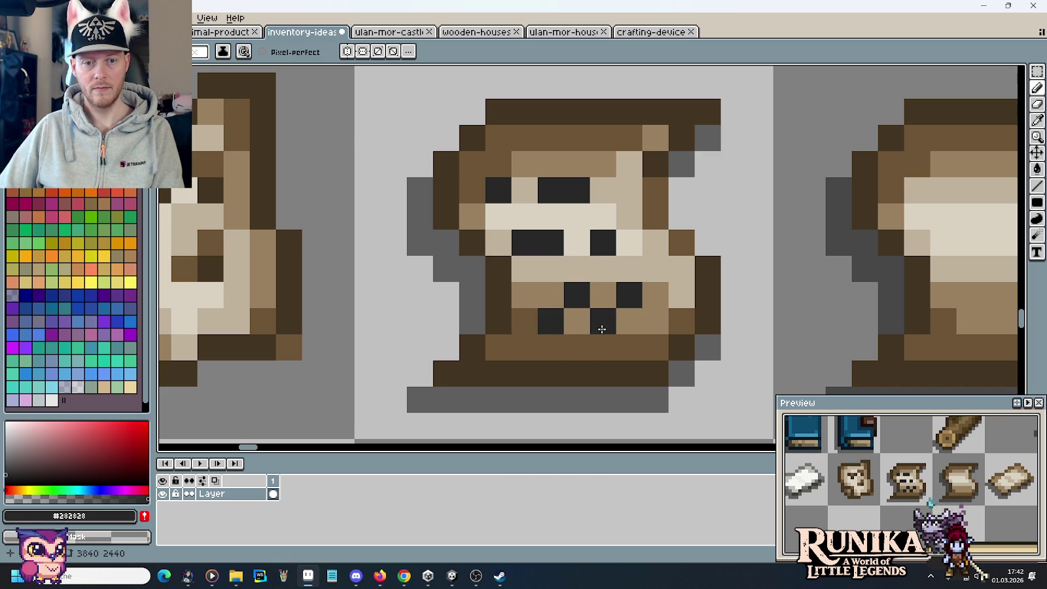
{"action": "left_click", "coordinate": [586, 329]}
{"action": "left_click", "coordinate": [597, 324]}
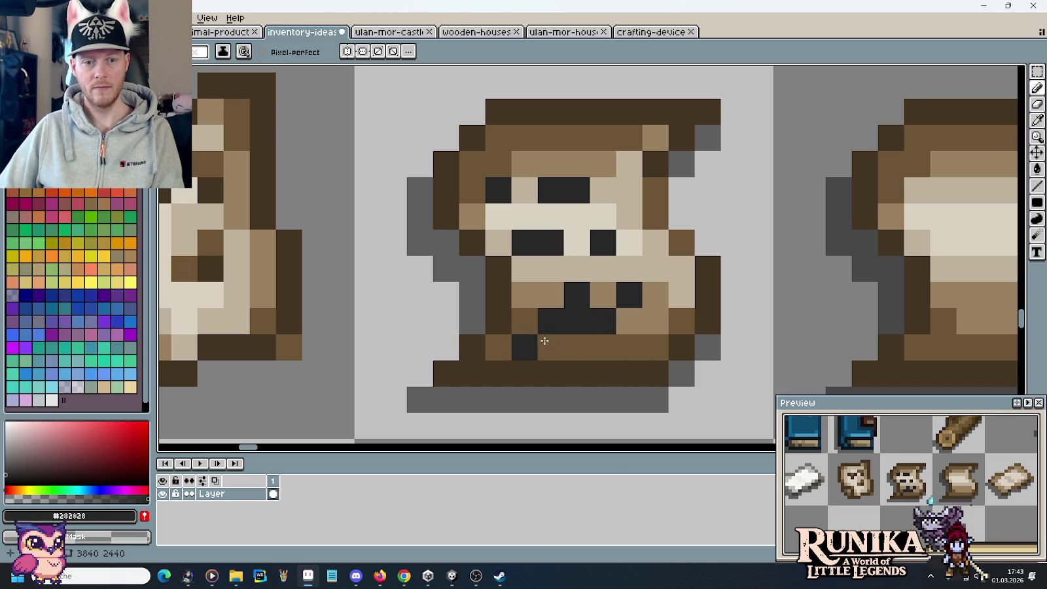
Pick the scroll's dark brown #443522 and repaint the eyes and mouth pixels with it
{"action": "scroll", "coordinate": [785, 277], "scroll_direction": "down", "scroll_amount": 5}
{"action": "scroll", "coordinate": [785, 277], "scroll_direction": "down", "scroll_amount": 2}
{"action": "left_click_drag", "start_coordinate": [817, 282], "coordinate": [734, 263]}
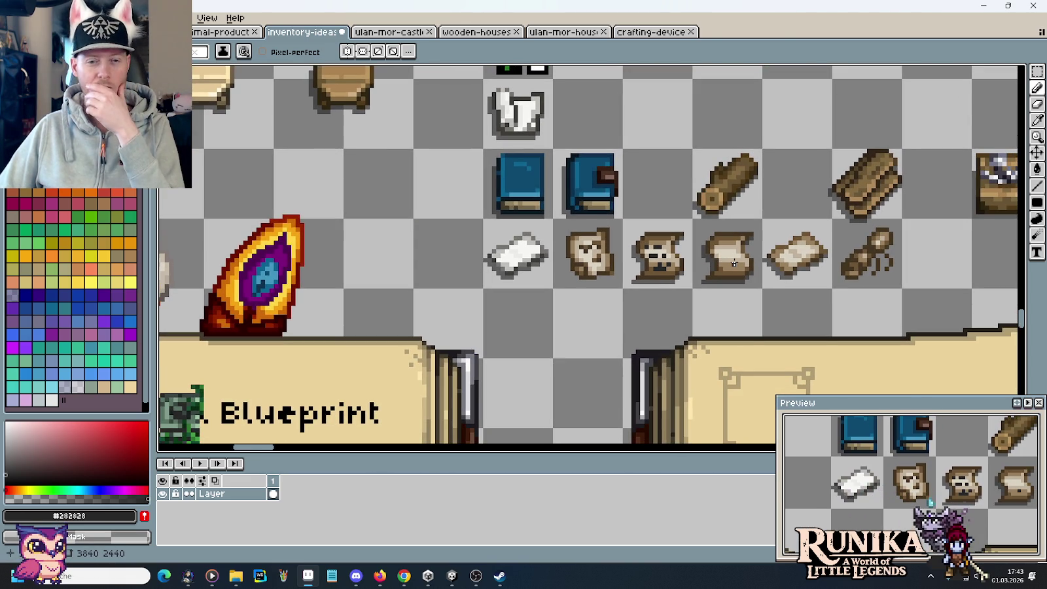
{"action": "scroll", "coordinate": [685, 255], "scroll_direction": "up", "scroll_amount": 3}
{"action": "key", "text": "i"}
{"action": "left_click", "coordinate": [663, 188]}
{"action": "left_click", "coordinate": [532, 233]}
{"action": "mouse_move", "coordinate": [550, 233]}
{"action": "left_mouse_down"}
{"action": "mouse_move", "coordinate": [586, 236]}
{"action": "mouse_move", "coordinate": [549, 269]}
{"action": "left_mouse_up"}
{"action": "mouse_move", "coordinate": [584, 303]}
{"action": "left_mouse_down"}
{"action": "mouse_move", "coordinate": [582, 320]}
{"action": "mouse_move", "coordinate": [603, 318]}
{"action": "left_mouse_up"}
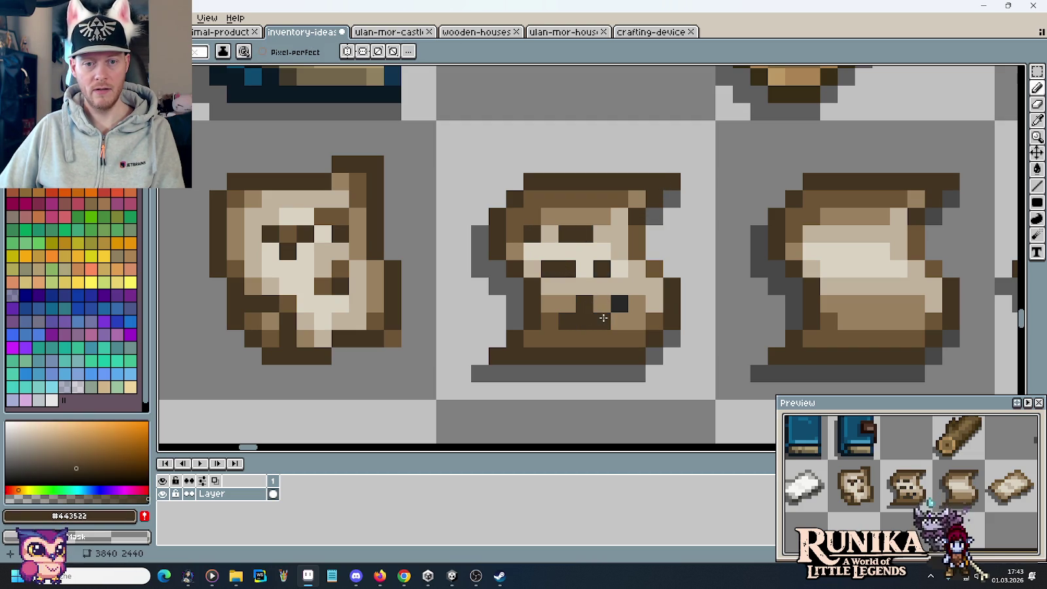
{"action": "left_click", "coordinate": [620, 306]}
{"action": "scroll", "coordinate": [734, 250], "scroll_direction": "down", "scroll_amount": 4}
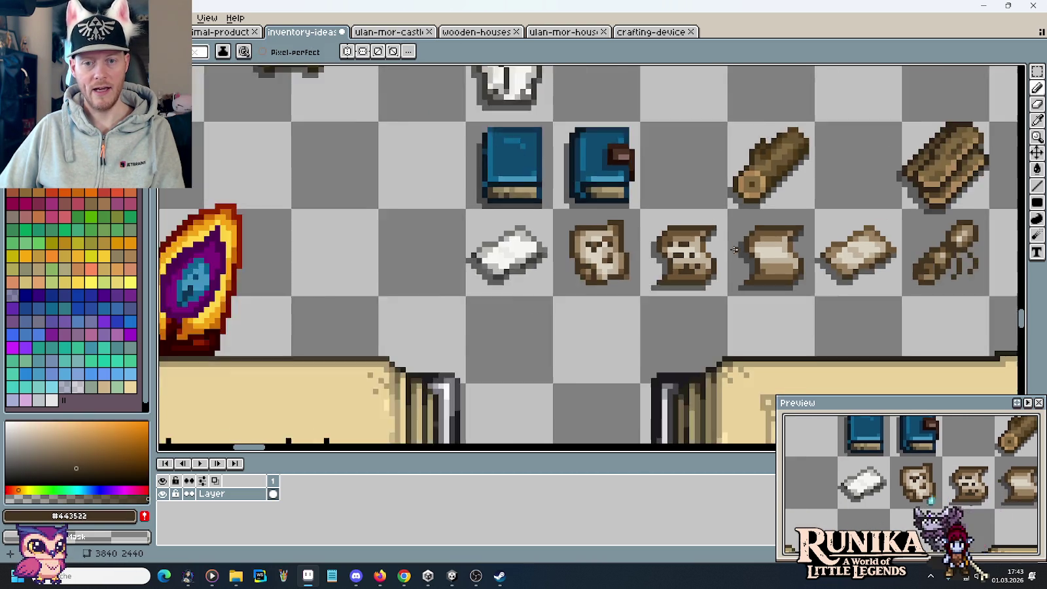
{"action": "scroll", "coordinate": [735, 257], "scroll_direction": "down", "scroll_amount": 2}
{"action": "scroll", "coordinate": [718, 253], "scroll_direction": "up", "scroll_amount": 2}
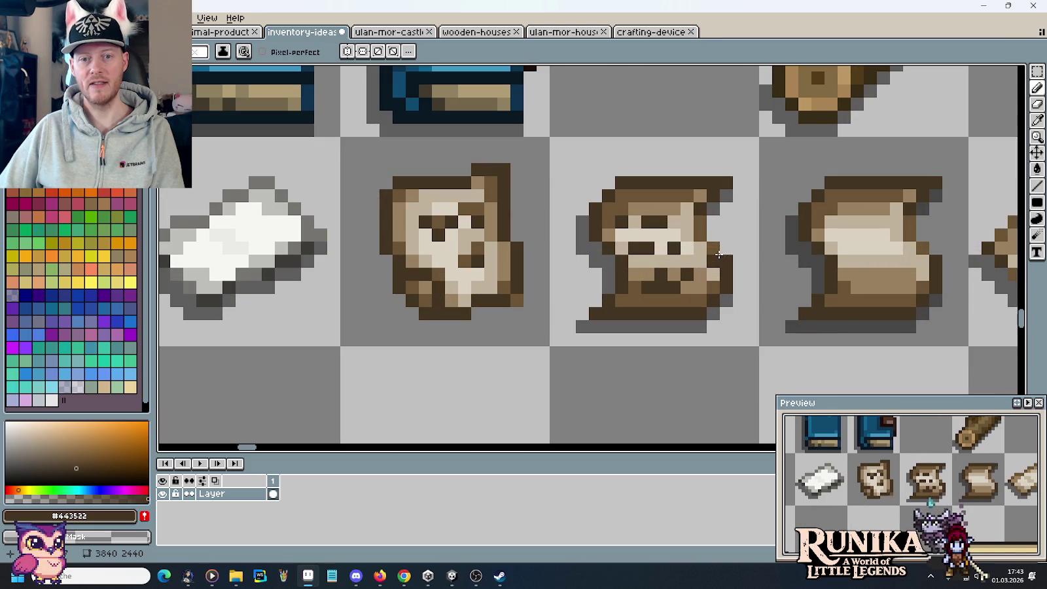
Pick a mid brown from the scroll and bring the item icon rows into view
{"action": "left_click", "coordinate": [661, 194], "text": "alt"}
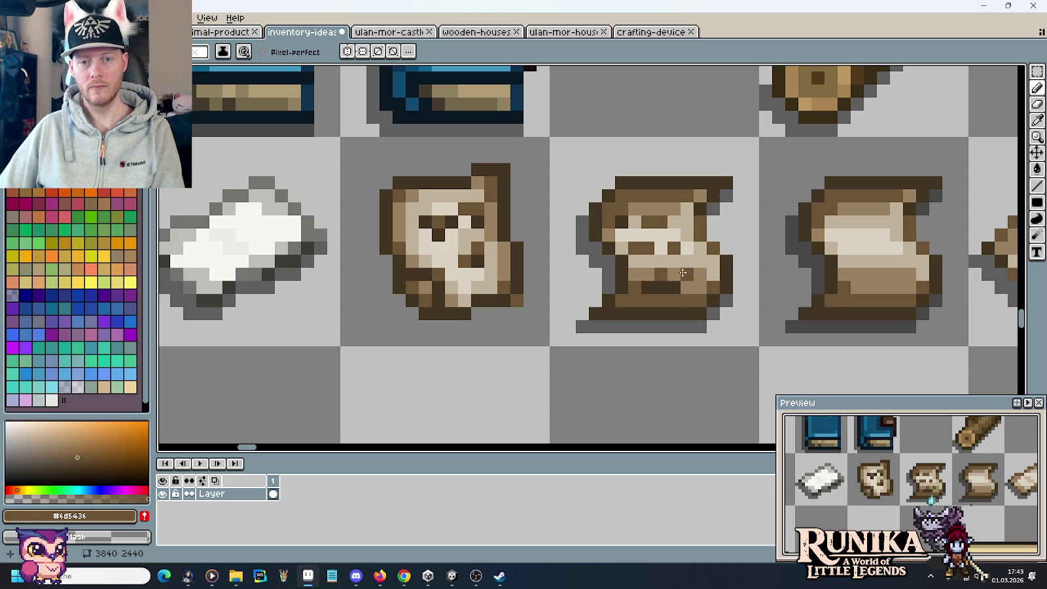
{"action": "scroll", "coordinate": [789, 249], "scroll_direction": "down", "scroll_amount": 1}
{"action": "scroll", "coordinate": [788, 249], "scroll_direction": "down", "scroll_amount": 1}
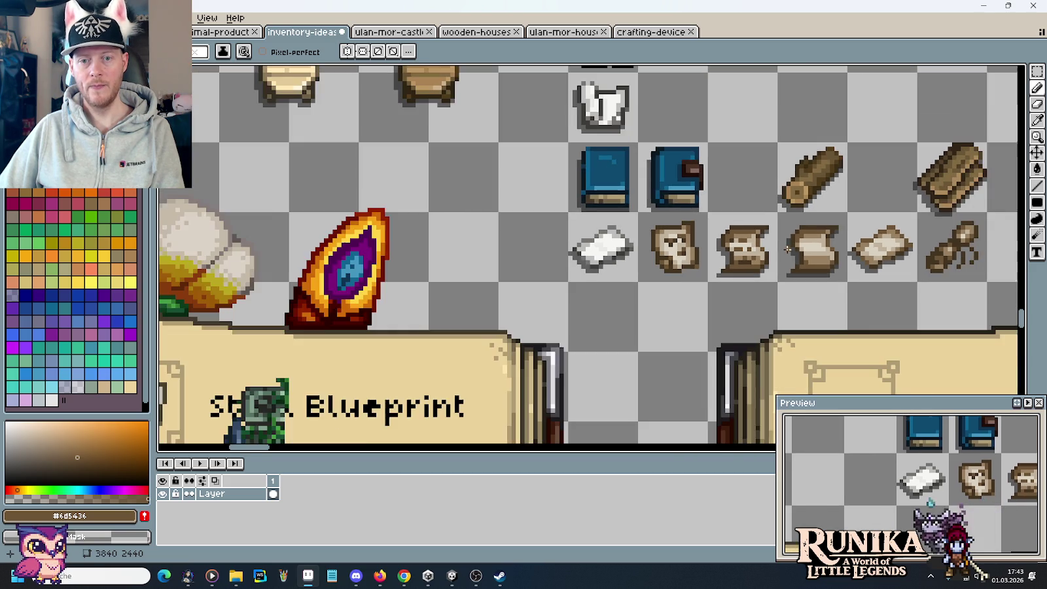
{"action": "left_click_drag", "start_coordinate": [827, 254], "coordinate": [714, 252]}
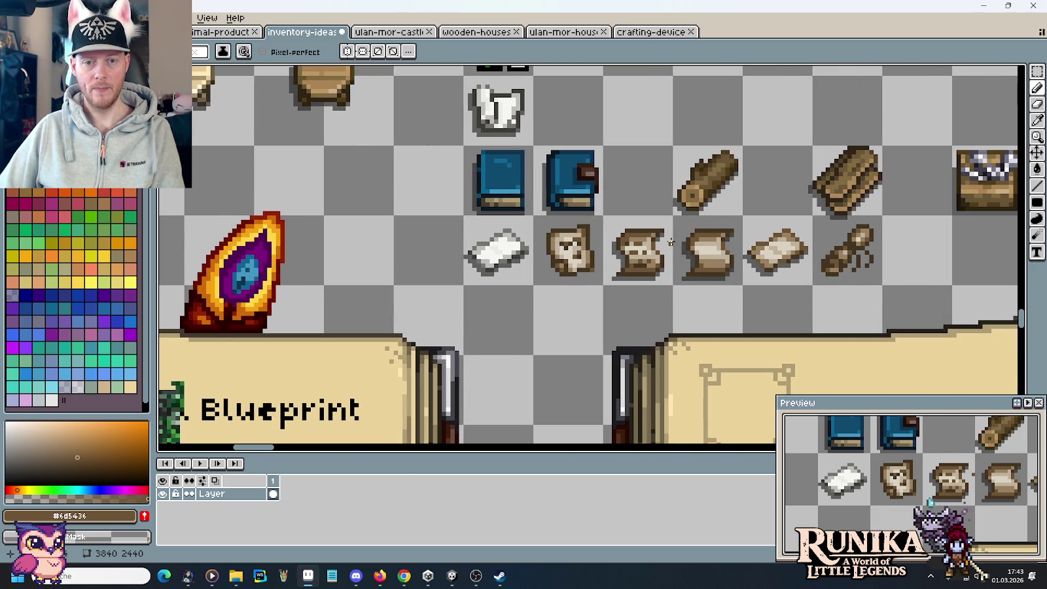
{"action": "scroll", "coordinate": [671, 242], "scroll_direction": "up", "scroll_amount": 2}
{"action": "scroll", "coordinate": [671, 242], "scroll_direction": "down", "scroll_amount": 1}
{"action": "left_click_drag", "start_coordinate": [746, 255], "coordinate": [600, 250]}
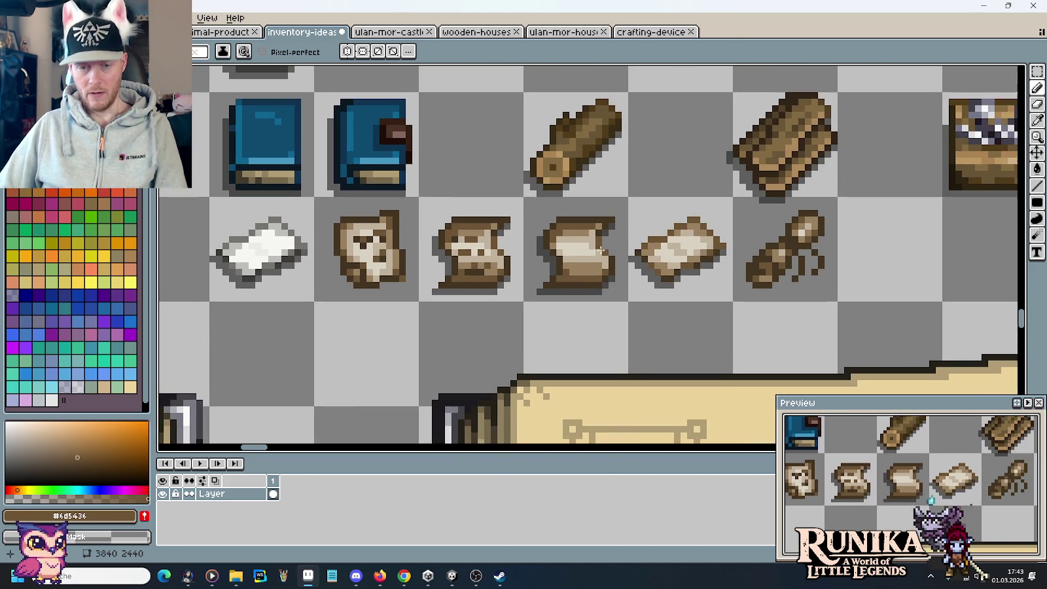
Shift the scroll, paper and quill sprites one cell right, then copy the face scroll into the freed cell
{"action": "key", "text": "m"}
{"action": "left_click_drag", "start_coordinate": [524, 198], "coordinate": [836, 301]}
{"action": "left_click_drag", "start_coordinate": [589, 250], "coordinate": [693, 250]}
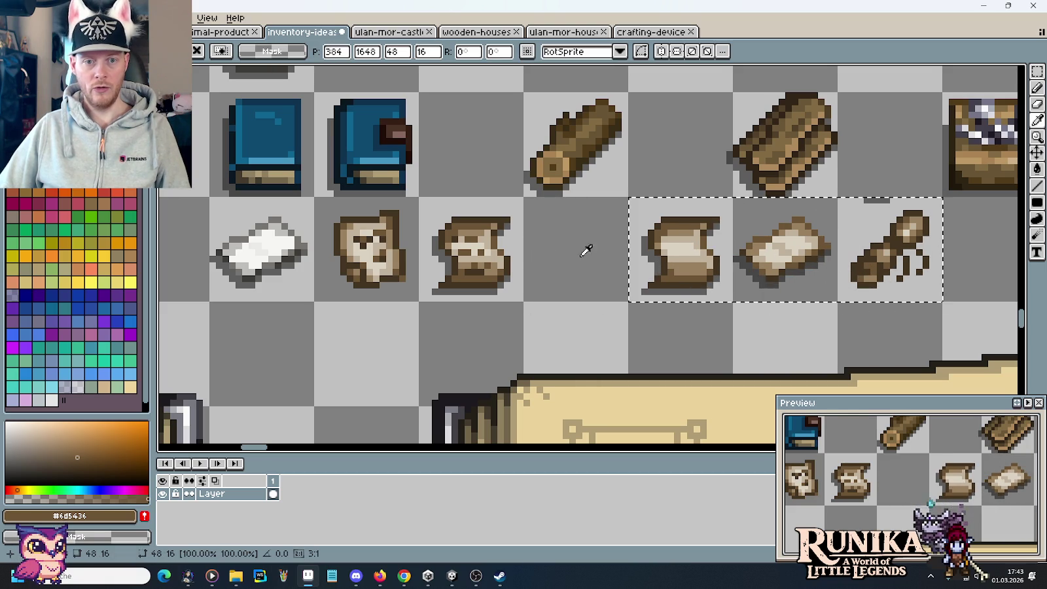
{"action": "mouse_move", "coordinate": [855, 174]}
{"action": "left_mouse_down"}
{"action": "mouse_move", "coordinate": [891, 206]}
{"action": "mouse_move", "coordinate": [773, 205]}
{"action": "left_mouse_up"}
{"action": "left_click_drag", "start_coordinate": [420, 197], "coordinate": [522, 301]}
{"action": "left_click_drag", "start_coordinate": [471, 248], "coordinate": [576, 249], "text": "ctrl"}
{"action": "left_click", "coordinate": [656, 204]}
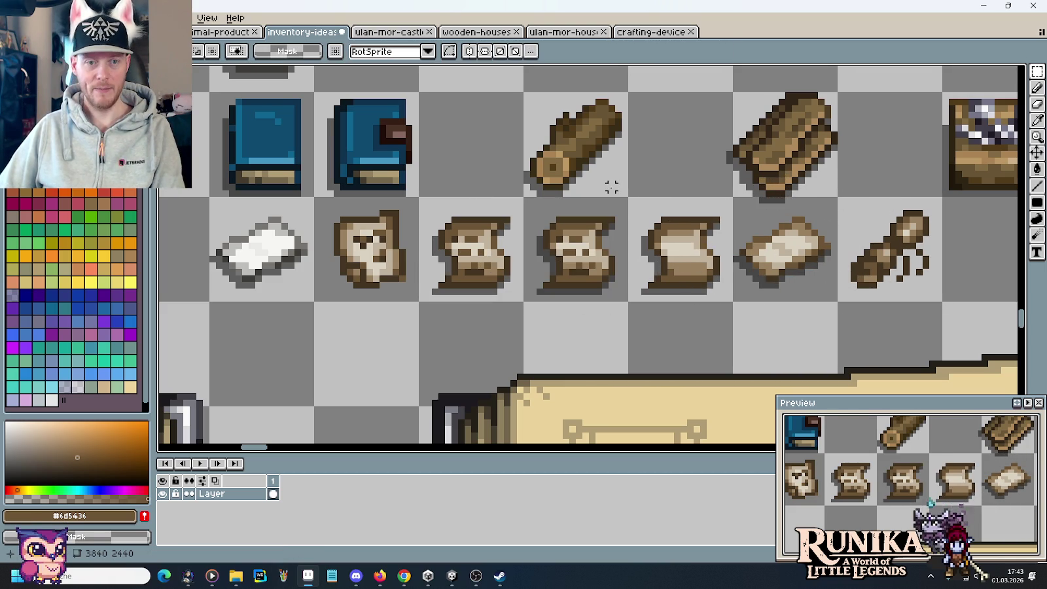
Paint darkest-brown pixels at the new scroll's top-right corner
{"action": "scroll", "coordinate": [624, 187], "scroll_direction": "up", "scroll_amount": 1}
{"action": "scroll", "coordinate": [619, 217], "scroll_direction": "up", "scroll_amount": 1}
{"action": "key", "text": "i"}
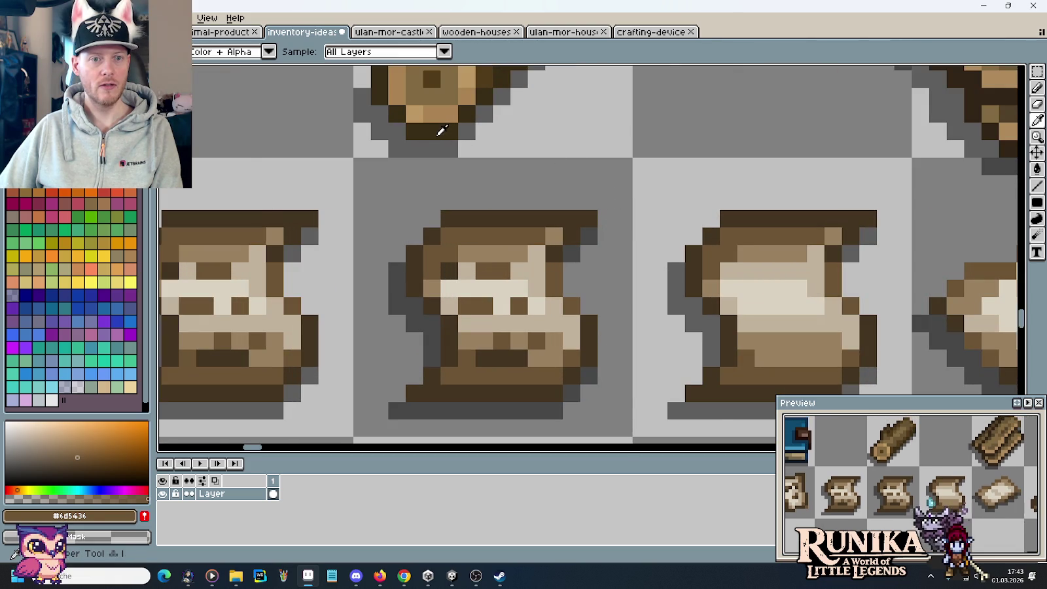
{"action": "left_click", "coordinate": [437, 134]}
{"action": "scroll", "coordinate": [554, 250], "scroll_direction": "up", "scroll_amount": 1}
{"action": "key", "text": "b"}
{"action": "left_click", "coordinate": [622, 230]}
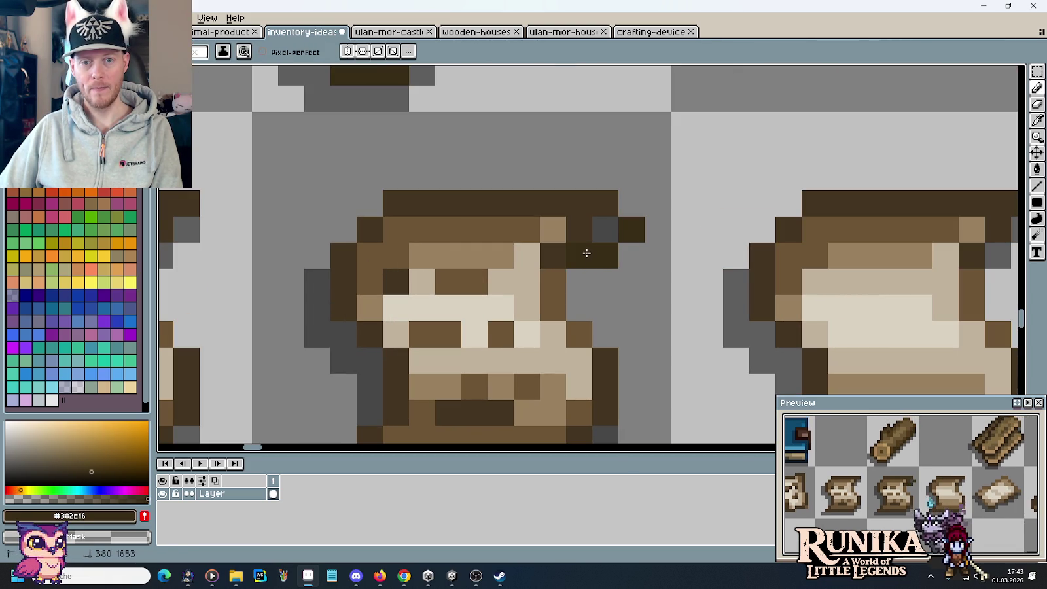
{"action": "scroll", "coordinate": [654, 262], "scroll_direction": "up", "scroll_amount": 5}
{"action": "left_click", "coordinate": [476, 114], "text": "alt"}
{"action": "left_click", "coordinate": [631, 359]}
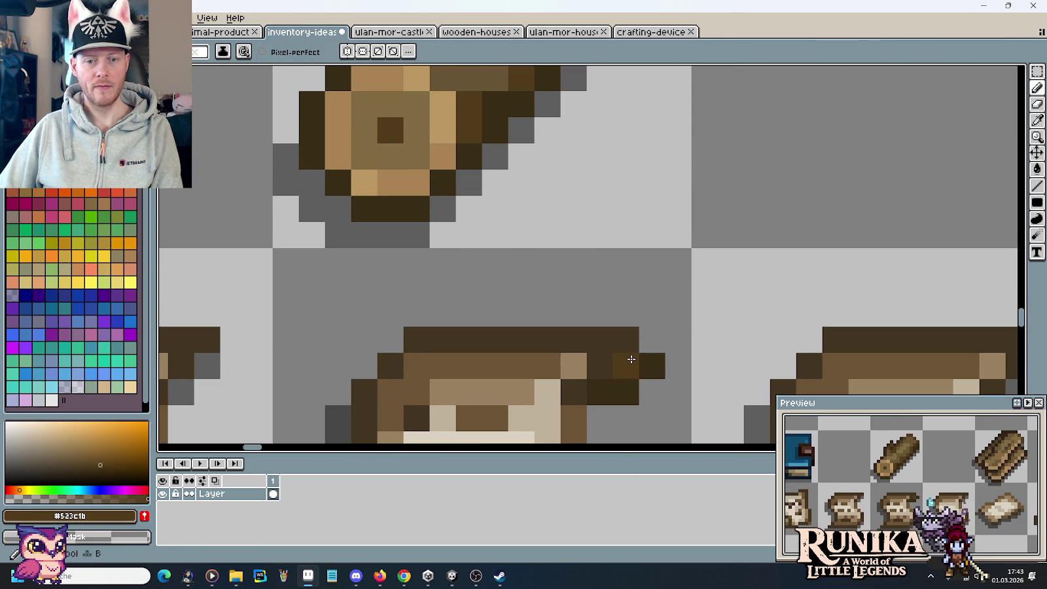
Colour the corner pixel mid brown, after trying light tan and medium brown
{"action": "left_click", "coordinate": [452, 152], "text": "alt"}
{"action": "left_click", "coordinate": [630, 363]}
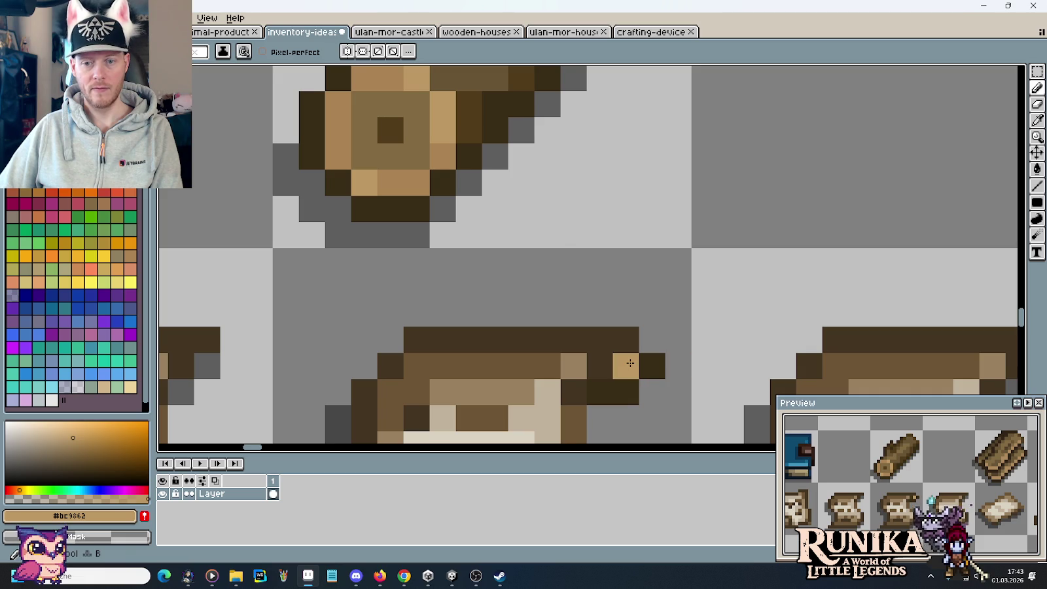
{"action": "key", "text": "ctrl+z"}
{"action": "key", "text": "ctrl+z"}
{"action": "key", "text": "i"}
{"action": "left_click", "coordinate": [407, 130]}
{"action": "key", "text": "b"}
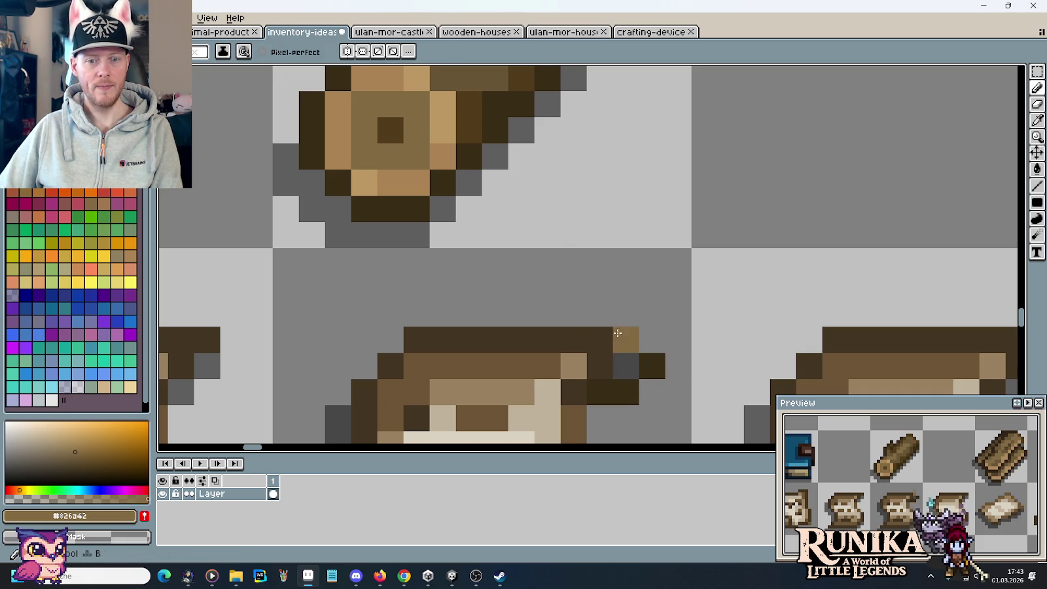
{"action": "left_click", "coordinate": [625, 361]}
{"action": "key", "text": "ctrl+z"}
{"action": "left_click", "coordinate": [458, 138]}
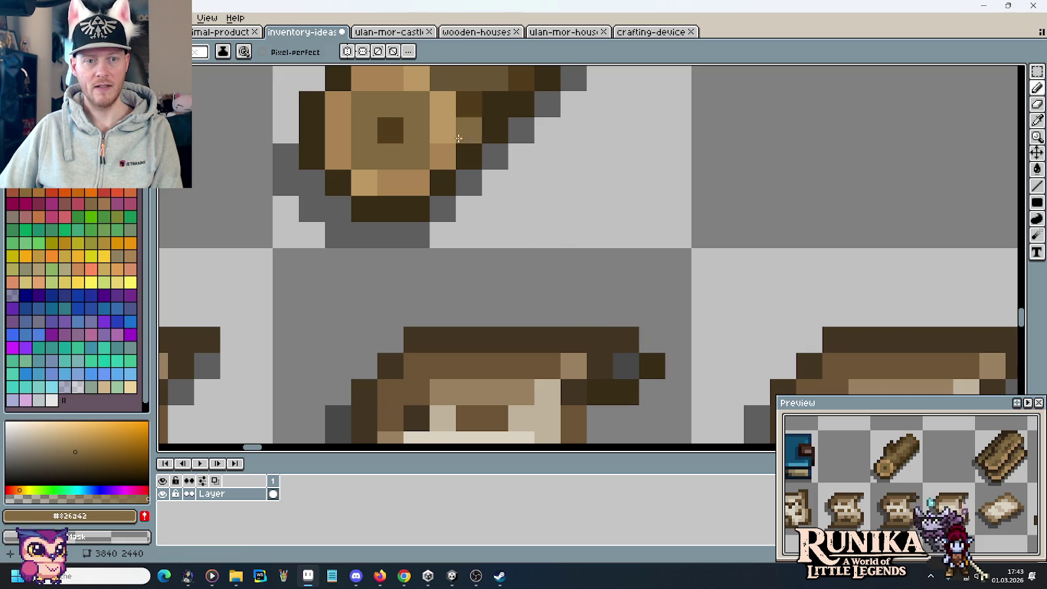
{"action": "key", "text": "ctrl+z"}
{"action": "key", "text": "i"}
{"action": "left_click", "coordinate": [451, 77]}
{"action": "key", "text": "b"}
{"action": "left_click", "coordinate": [622, 360]}
Outline the scroll's rolled tip in dark brown and fill it with mid brown
{"action": "key", "text": "i"}
{"action": "left_click", "coordinate": [651, 365]}
{"action": "key", "text": "b"}
{"action": "left_click", "coordinate": [648, 344]}
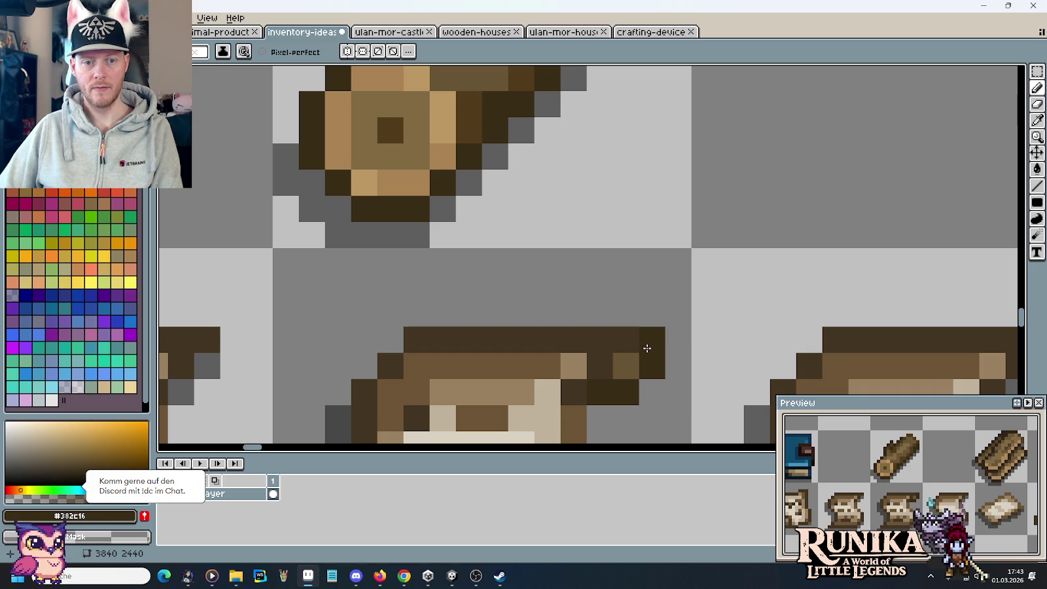
{"action": "scroll", "coordinate": [680, 327], "scroll_direction": "down", "scroll_amount": 3}
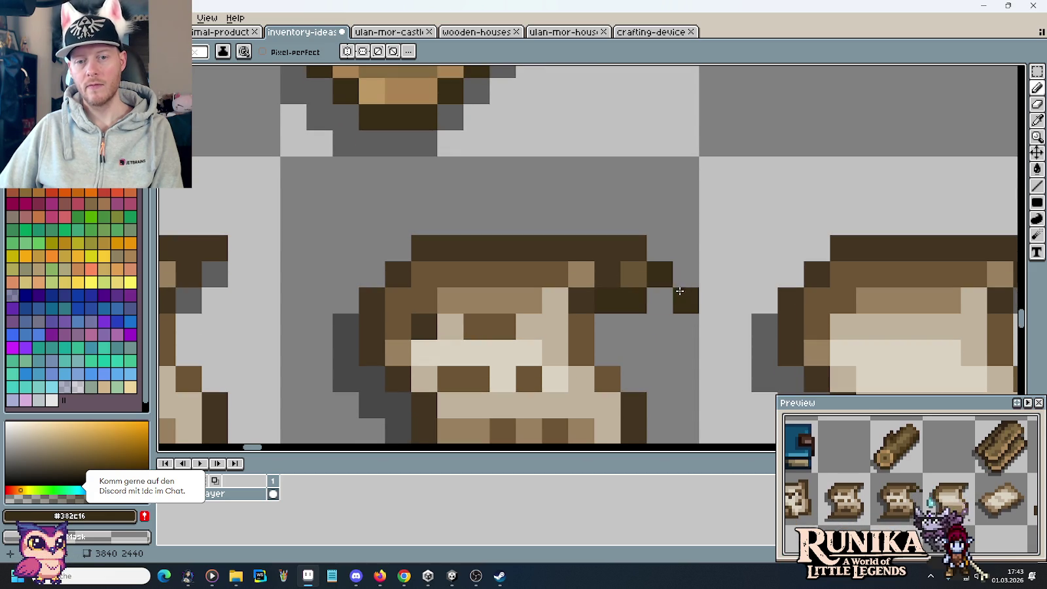
{"action": "mouse_move", "coordinate": [672, 300]}
{"action": "left_mouse_down"}
{"action": "mouse_move", "coordinate": [618, 322]}
{"action": "mouse_move", "coordinate": [660, 300]}
{"action": "left_mouse_up"}
{"action": "left_click", "coordinate": [638, 275], "text": "alt"}
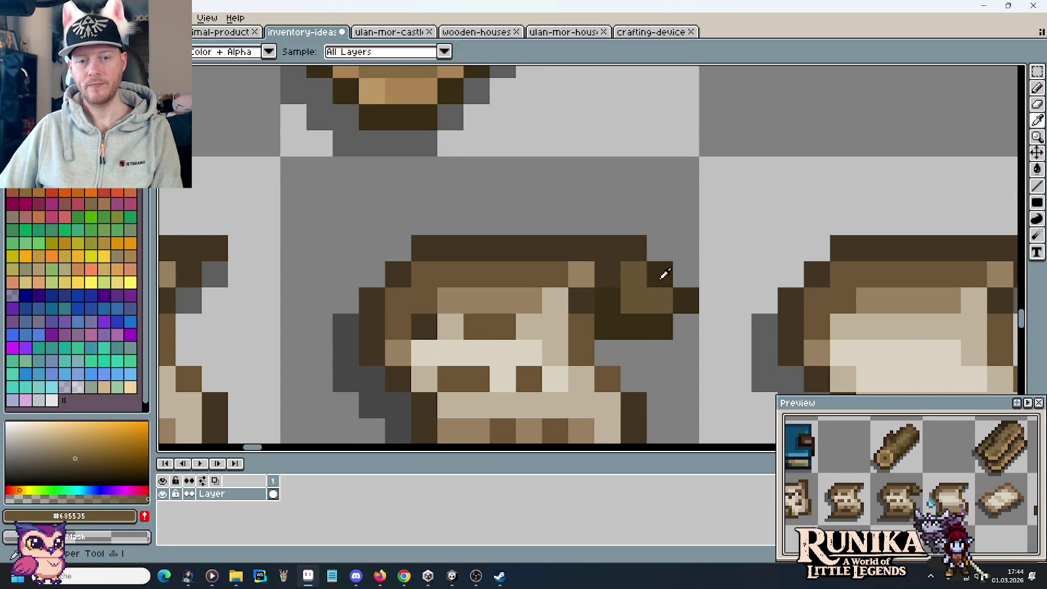
Add dark outline pixels along the scroll's left edge, extending diagonally
{"action": "scroll", "coordinate": [657, 361], "scroll_direction": "up", "scroll_amount": 3}
{"action": "scroll", "coordinate": [542, 134], "scroll_direction": "up", "scroll_amount": 3}
{"action": "left_click", "coordinate": [543, 133]}
{"action": "scroll", "coordinate": [647, 234], "scroll_direction": "down", "scroll_amount": 3}
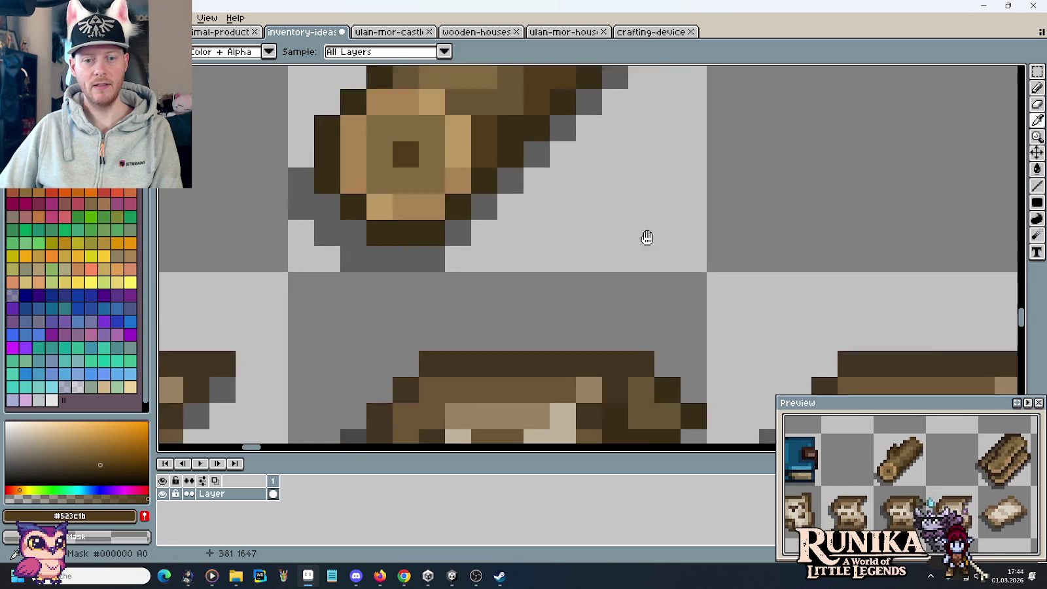
{"action": "scroll", "coordinate": [655, 298], "scroll_direction": "down", "scroll_amount": 2}
{"action": "key", "text": "b"}
{"action": "key", "text": "alt"}
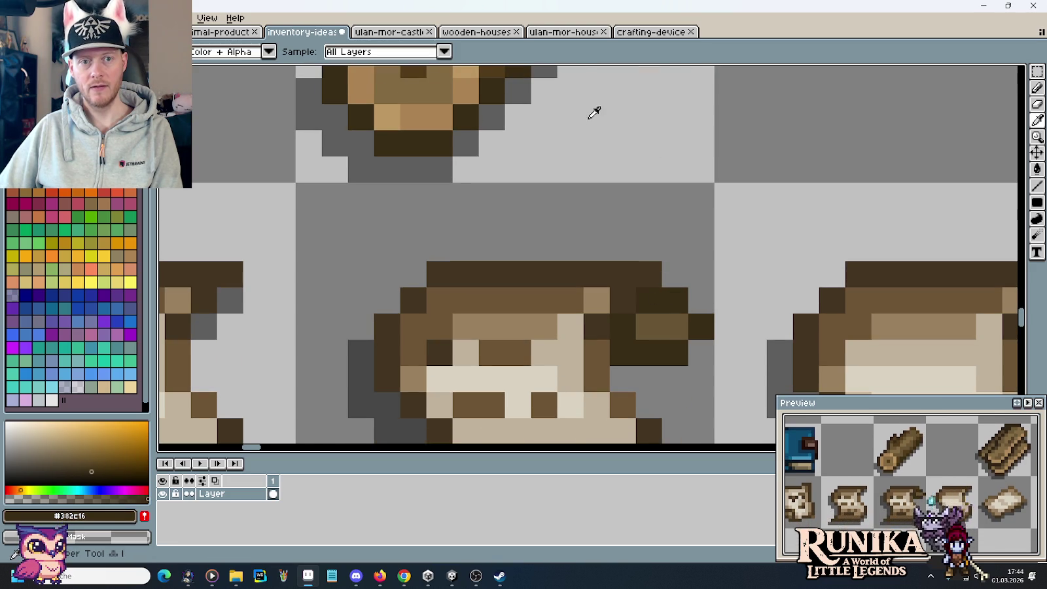
{"action": "scroll", "coordinate": [568, 133], "scroll_direction": "up", "scroll_amount": 3}
{"action": "scroll", "coordinate": [714, 368], "scroll_direction": "down", "scroll_amount": 3}
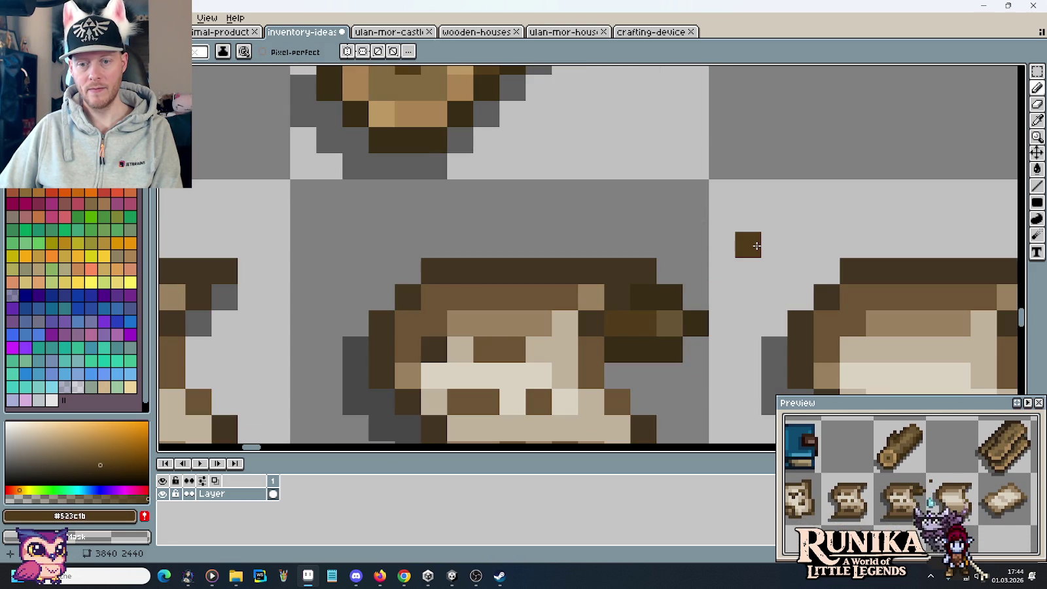
{"action": "left_click", "coordinate": [617, 326], "text": "alt"}
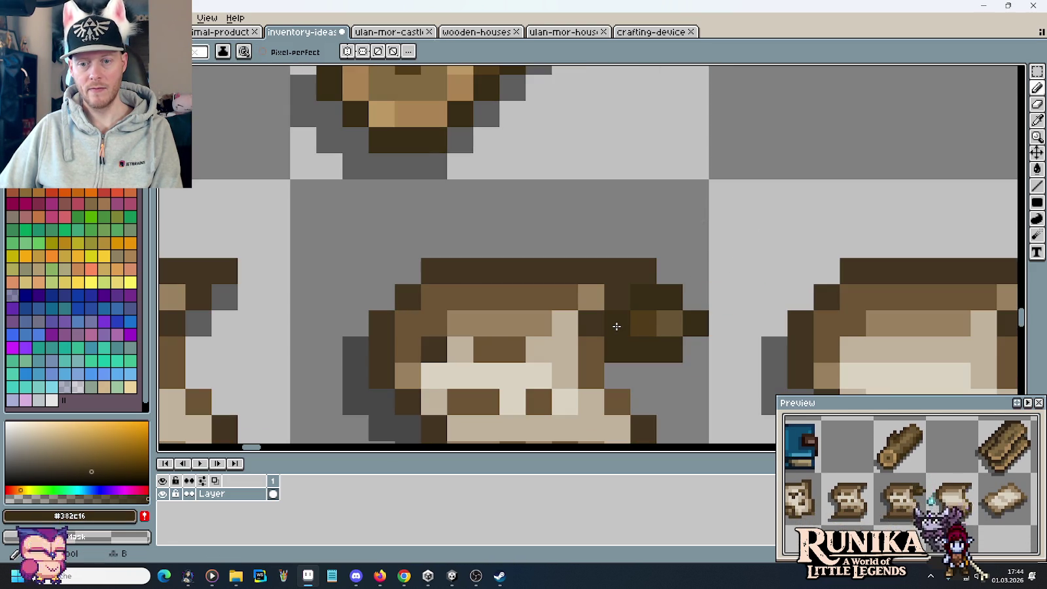
{"action": "scroll", "coordinate": [660, 343], "scroll_direction": "down", "scroll_amount": 2}
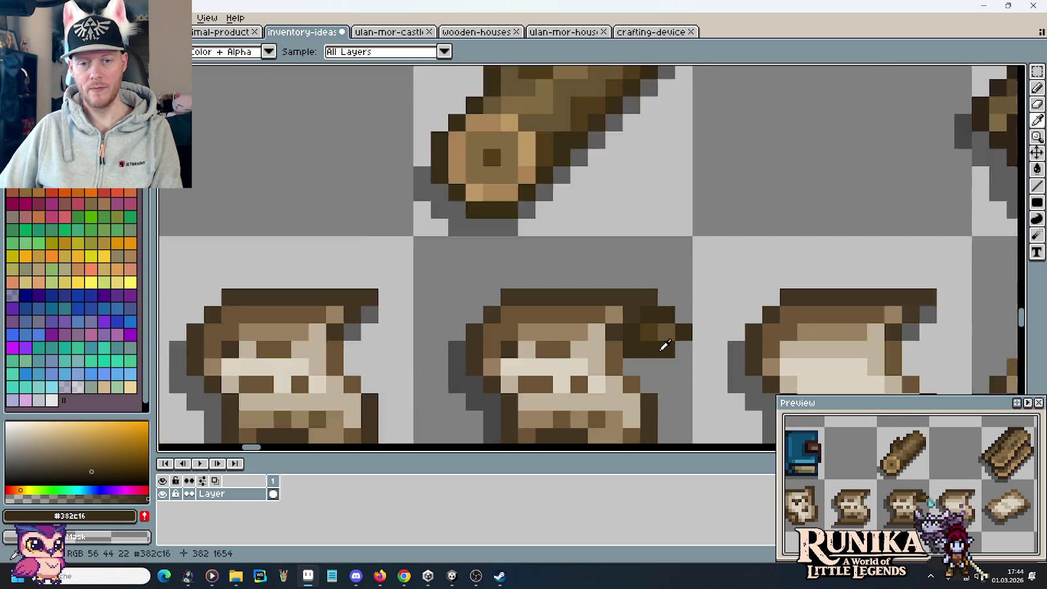
{"action": "scroll", "coordinate": [674, 350], "scroll_direction": "down", "scroll_amount": 2}
{"action": "scroll", "coordinate": [682, 357], "scroll_direction": "up", "scroll_amount": 2}
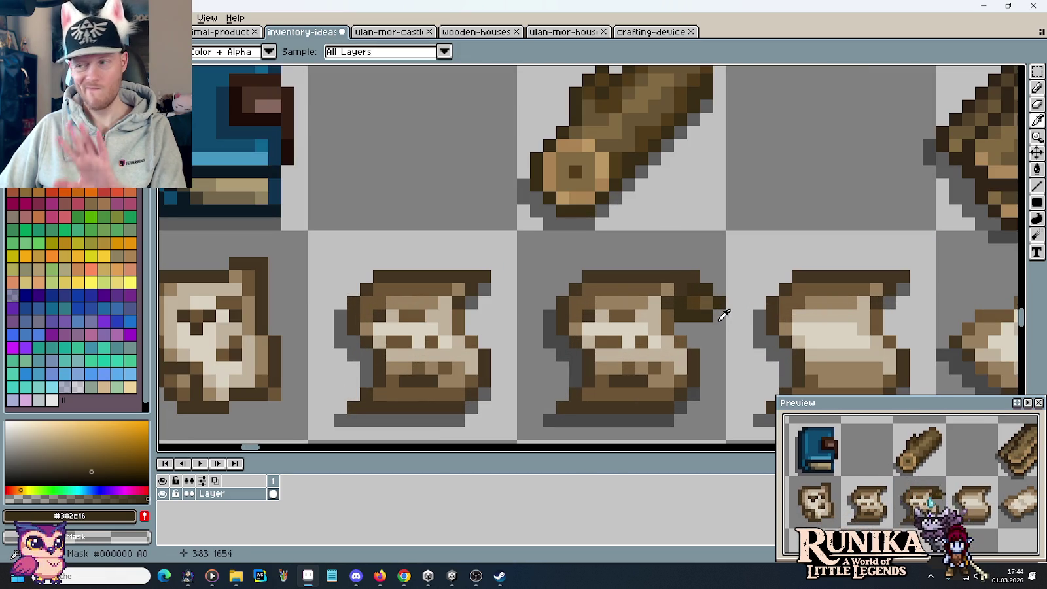
{"action": "scroll", "coordinate": [720, 323], "scroll_direction": "up", "scroll_amount": 2}
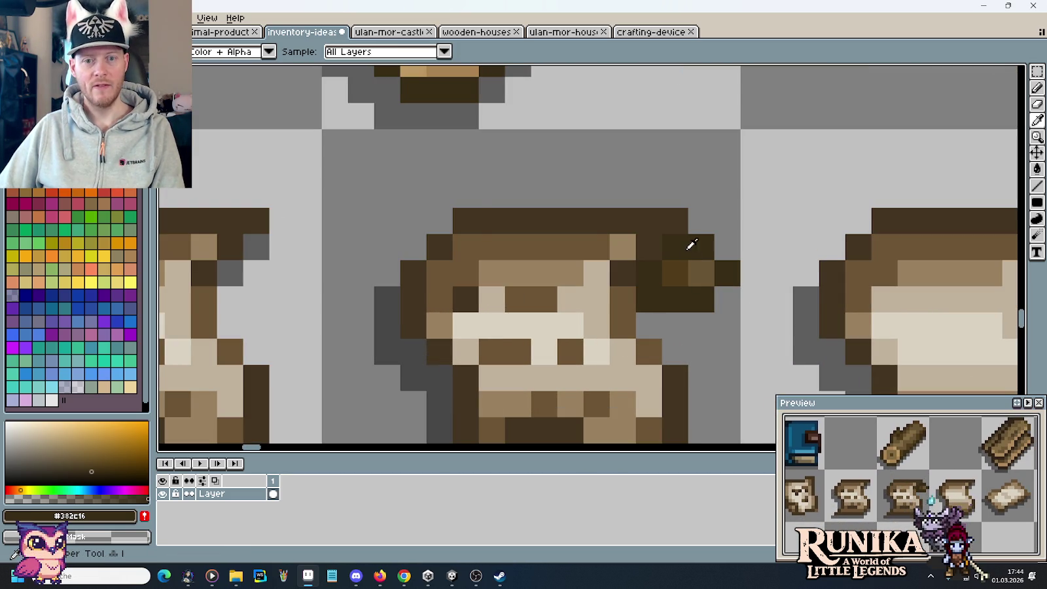
{"action": "key", "text": "b"}
{"action": "left_click", "coordinate": [417, 239]}
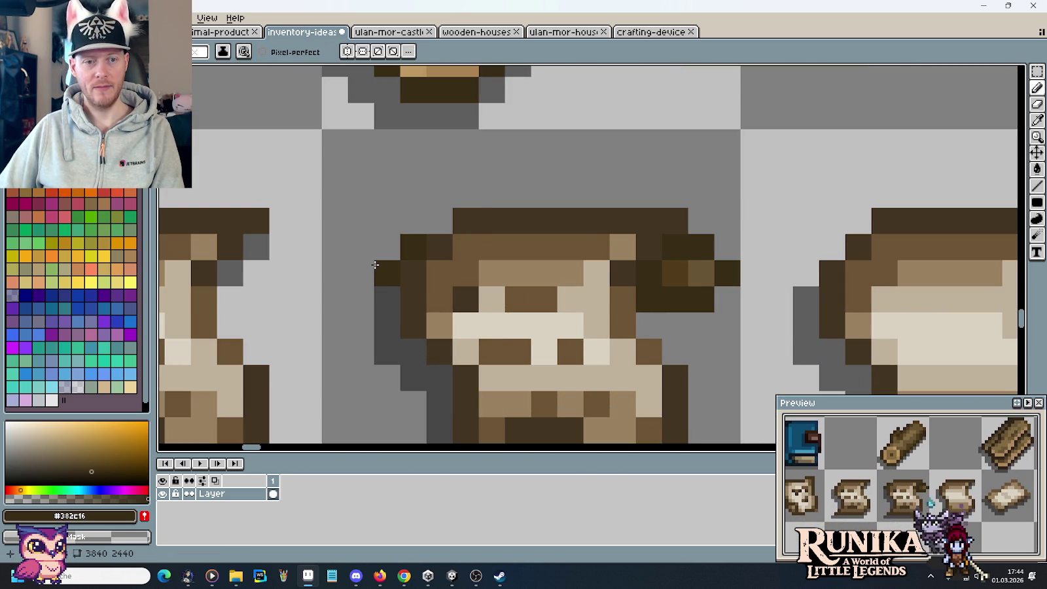
{"action": "left_click_drag", "start_coordinate": [371, 281], "coordinate": [388, 295]}
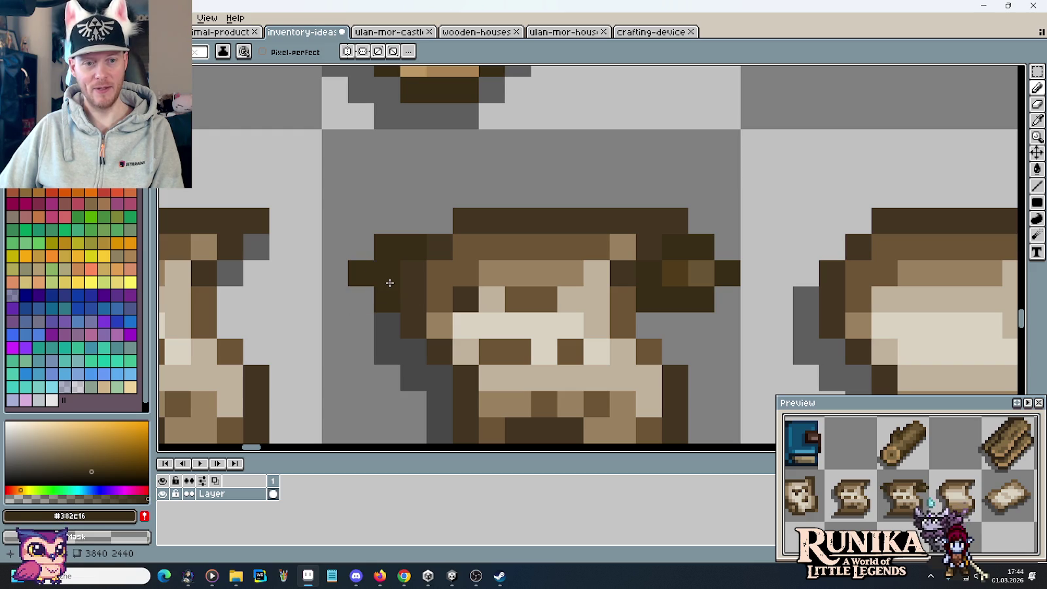
Remove the extra dark pixels from the scroll's left edge
{"action": "left_click", "coordinate": [676, 274], "text": "alt"}
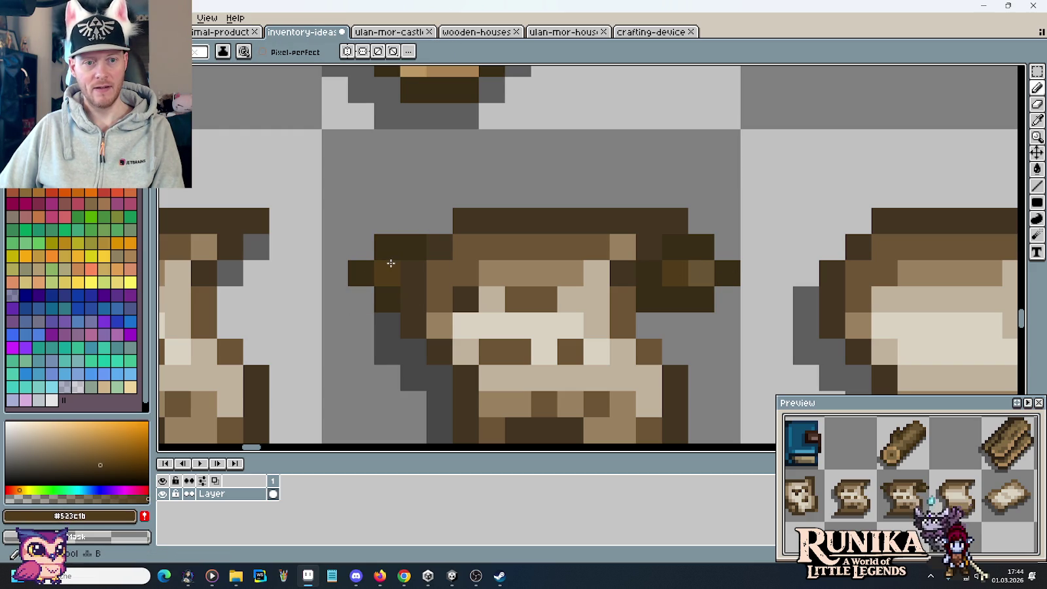
{"action": "scroll", "coordinate": [556, 206], "scroll_direction": "down", "scroll_amount": 5}
{"action": "scroll", "coordinate": [654, 255], "scroll_direction": "down", "scroll_amount": 3}
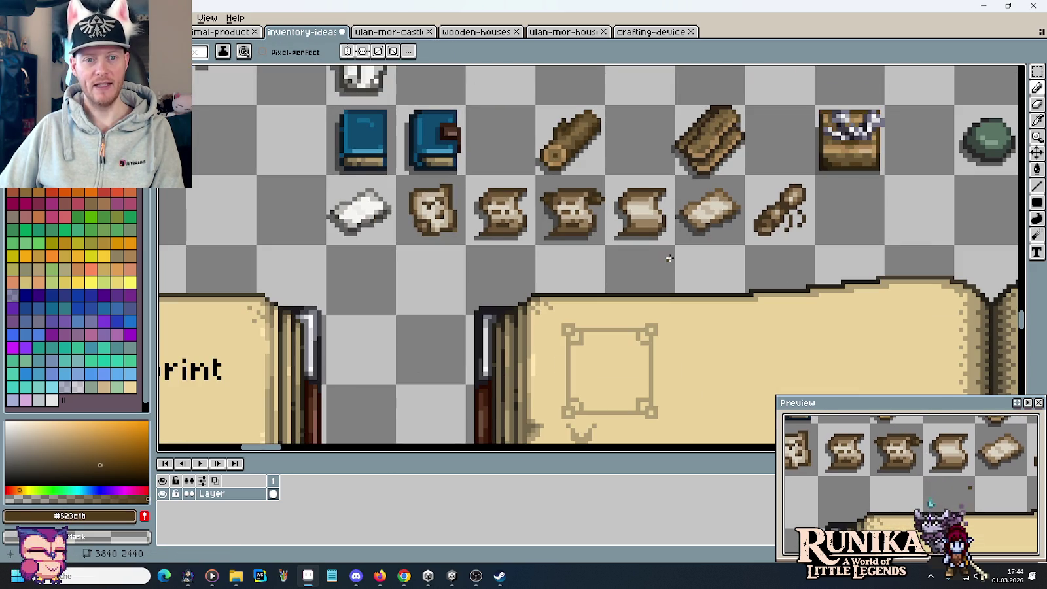
{"action": "scroll", "coordinate": [668, 259], "scroll_direction": "up", "scroll_amount": 5}
{"action": "scroll", "coordinate": [623, 278], "scroll_direction": "up", "scroll_amount": 3}
{"action": "left_click", "coordinate": [623, 288], "text": "alt"}
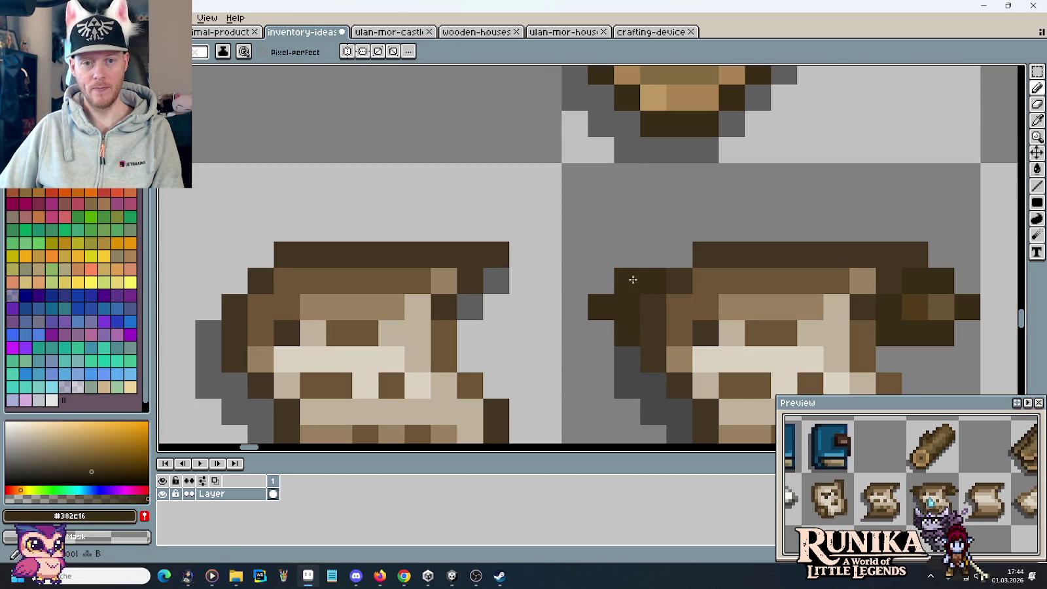
{"action": "left_click_drag", "start_coordinate": [632, 279], "coordinate": [601, 306]}
Place dark grey shadow pixels beside the scroll's left side
{"action": "left_click", "coordinate": [627, 332]}
{"action": "left_click", "coordinate": [626, 350], "text": "alt"}
{"action": "left_click", "coordinate": [584, 275]}
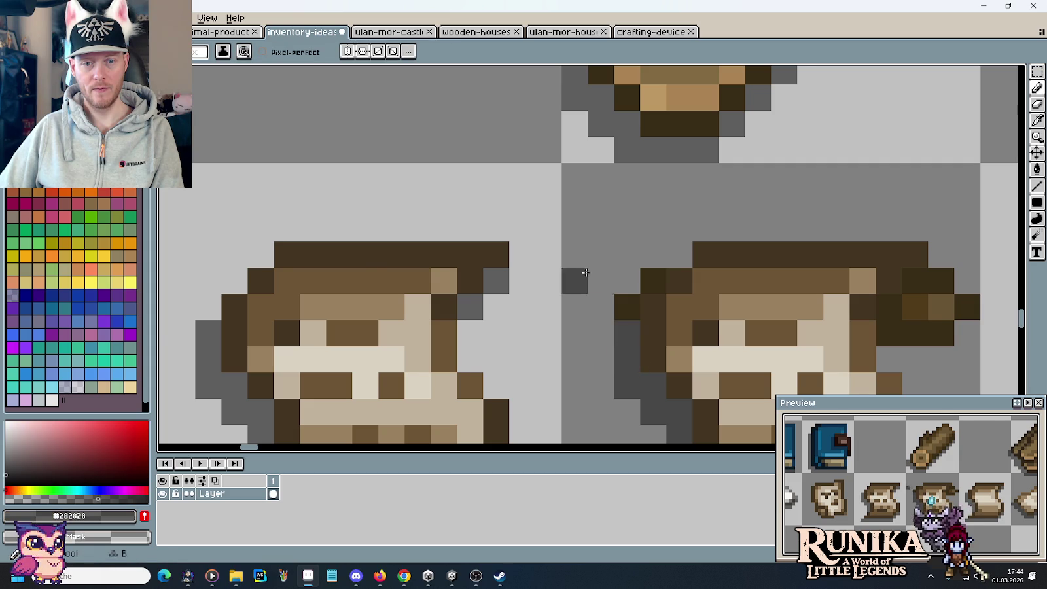
{"action": "scroll", "coordinate": [586, 272], "scroll_direction": "down", "scroll_amount": 4}
{"action": "scroll", "coordinate": [606, 277], "scroll_direction": "up", "scroll_amount": 4}
{"action": "left_click", "coordinate": [630, 280]}
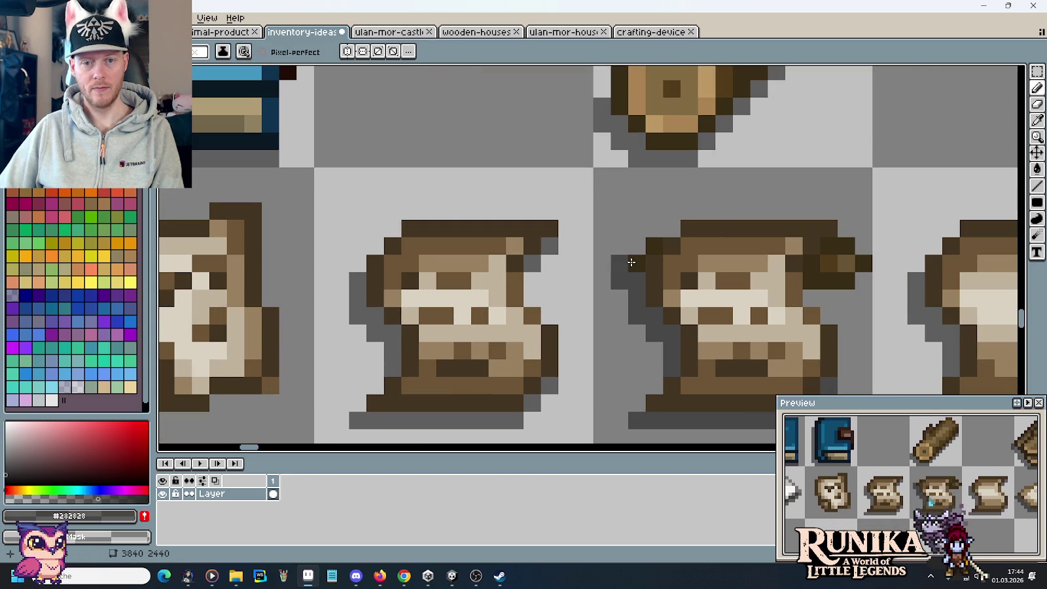
{"action": "scroll", "coordinate": [631, 262], "scroll_direction": "down", "scroll_amount": 4}
{"action": "scroll", "coordinate": [746, 283], "scroll_direction": "down", "scroll_amount": 1}
{"action": "left_click", "coordinate": [746, 282], "text": "alt"}
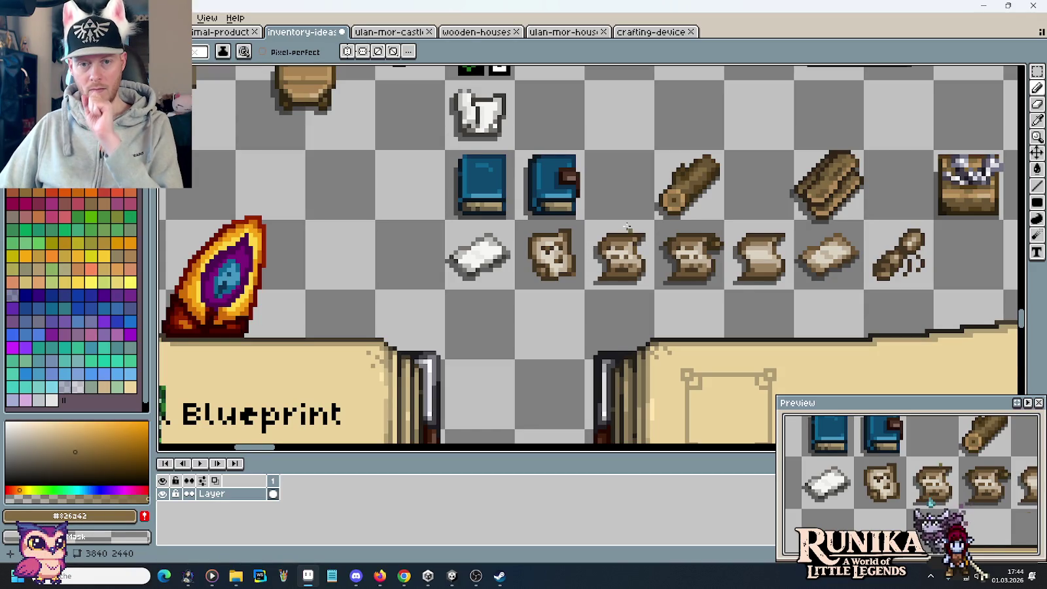
{"action": "key", "text": "m"}
{"action": "left_click_drag", "start_coordinate": [628, 235], "coordinate": [706, 275]}
{"action": "left_click_drag", "start_coordinate": [653, 218], "coordinate": [725, 290]}
{"action": "left_click", "coordinate": [827, 309]}
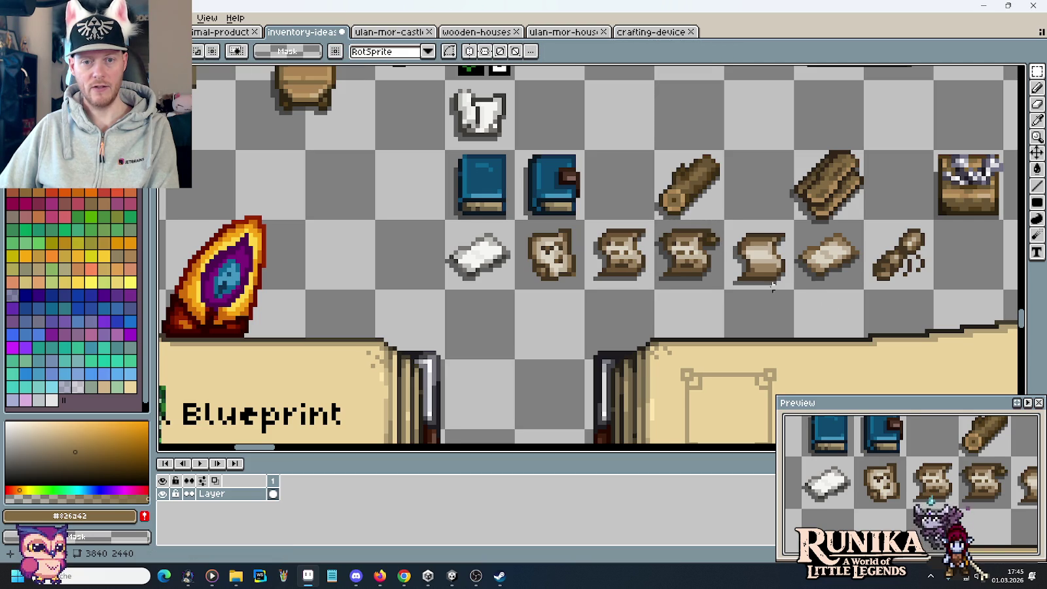
{"action": "scroll", "coordinate": [773, 286], "scroll_direction": "up", "scroll_amount": 1}
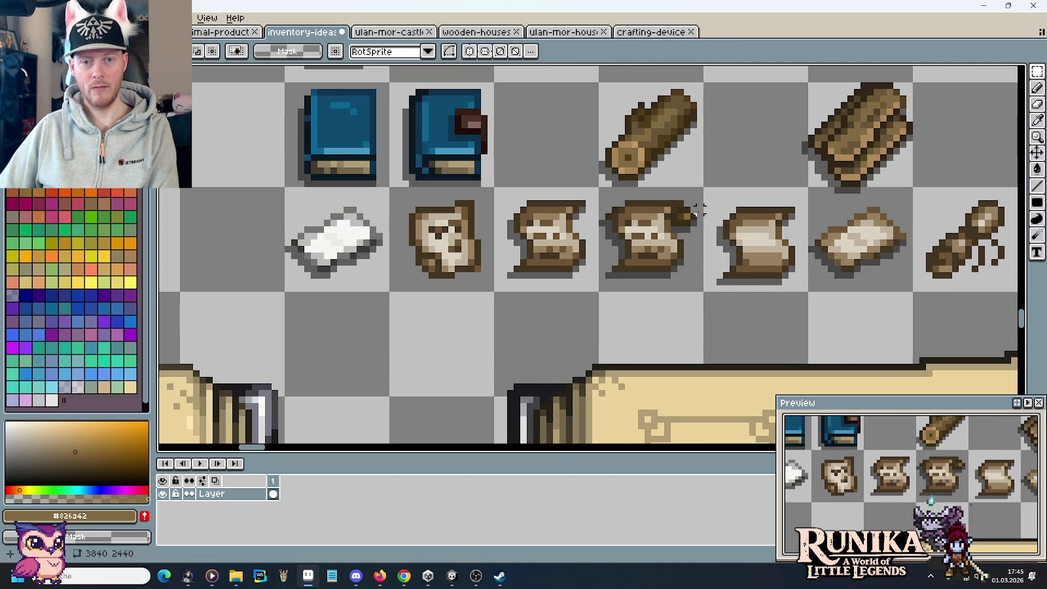
{"action": "left_click_drag", "start_coordinate": [699, 256], "coordinate": [684, 261]}
{"action": "left_click", "coordinate": [811, 281]}
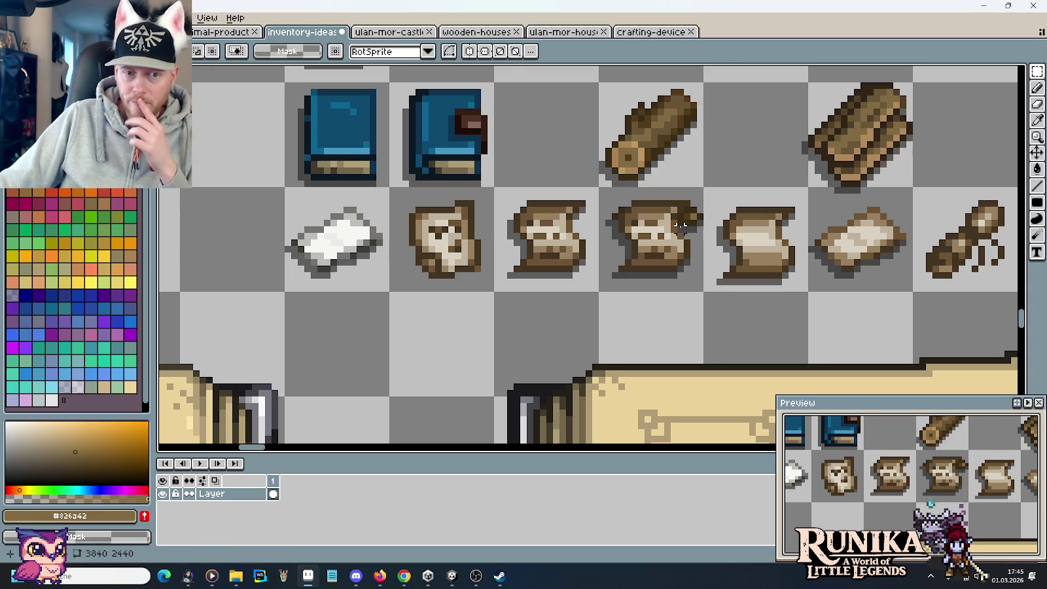
{"action": "scroll", "coordinate": [681, 225], "scroll_direction": "down", "scroll_amount": 3}
{"action": "scroll", "coordinate": [610, 231], "scroll_direction": "up", "scroll_amount": 1}
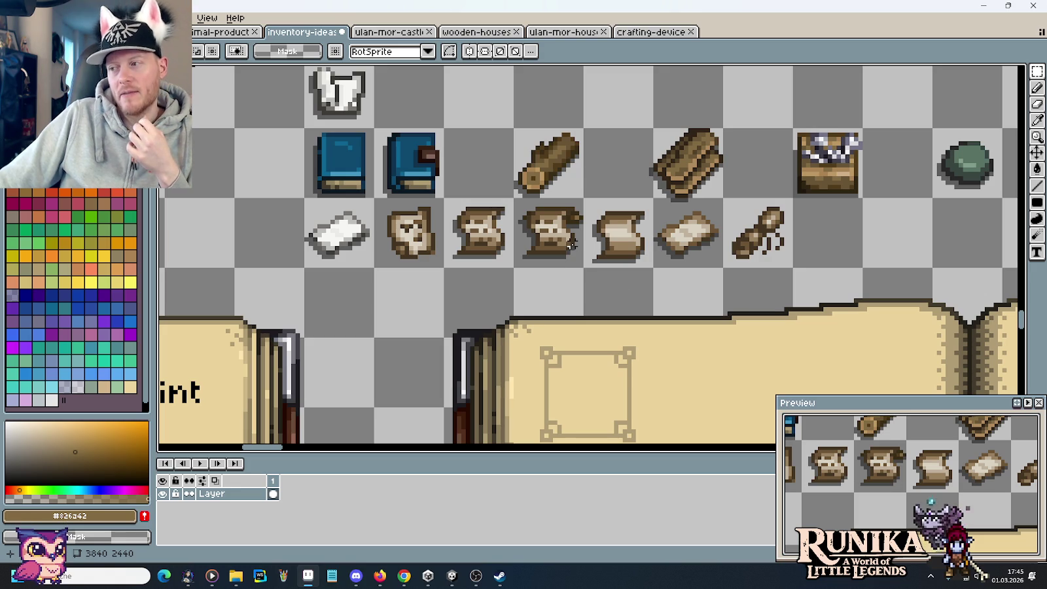
{"action": "left_click_drag", "start_coordinate": [571, 244], "coordinate": [513, 197]}
{"action": "left_click", "coordinate": [662, 277]}
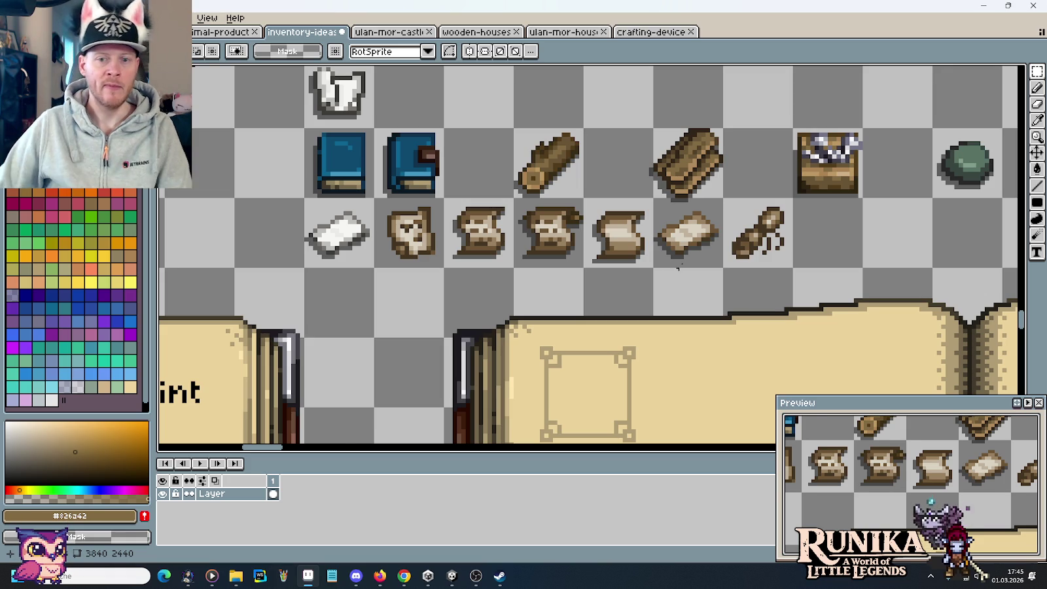
{"action": "scroll", "coordinate": [664, 278], "scroll_direction": "down", "scroll_amount": 1}
{"action": "scroll", "coordinate": [628, 235], "scroll_direction": "down", "scroll_amount": 3}
{"action": "scroll", "coordinate": [614, 200], "scroll_direction": "up", "scroll_amount": 2}
{"action": "scroll", "coordinate": [614, 200], "scroll_direction": "up", "scroll_amount": 1}
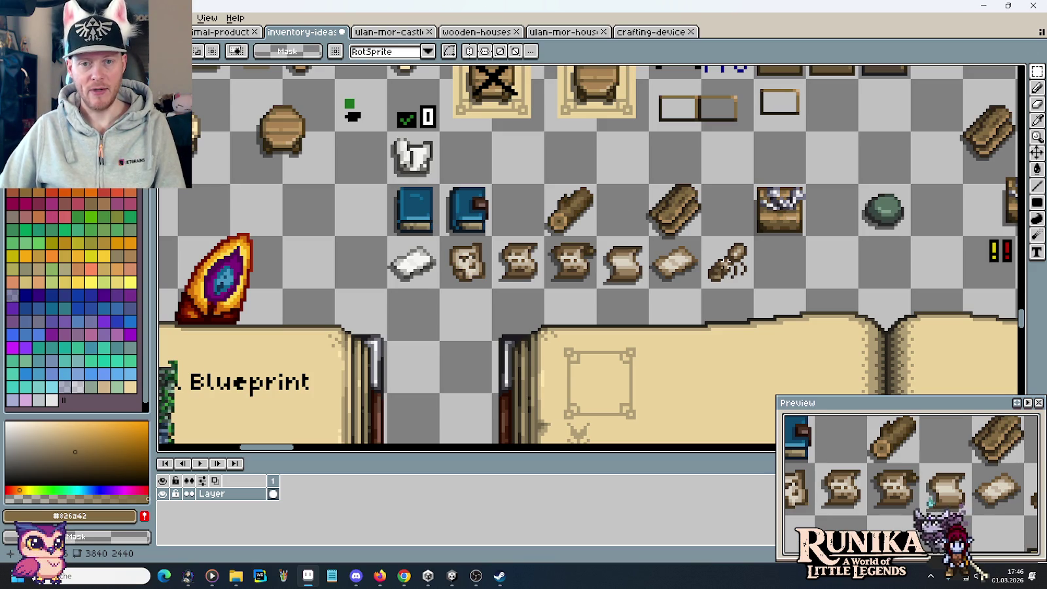
Paste the shirt, book, log and scroll icon block into the crafting-device sheet
{"action": "left_click_drag", "start_coordinate": [752, 288], "coordinate": [389, 131]}
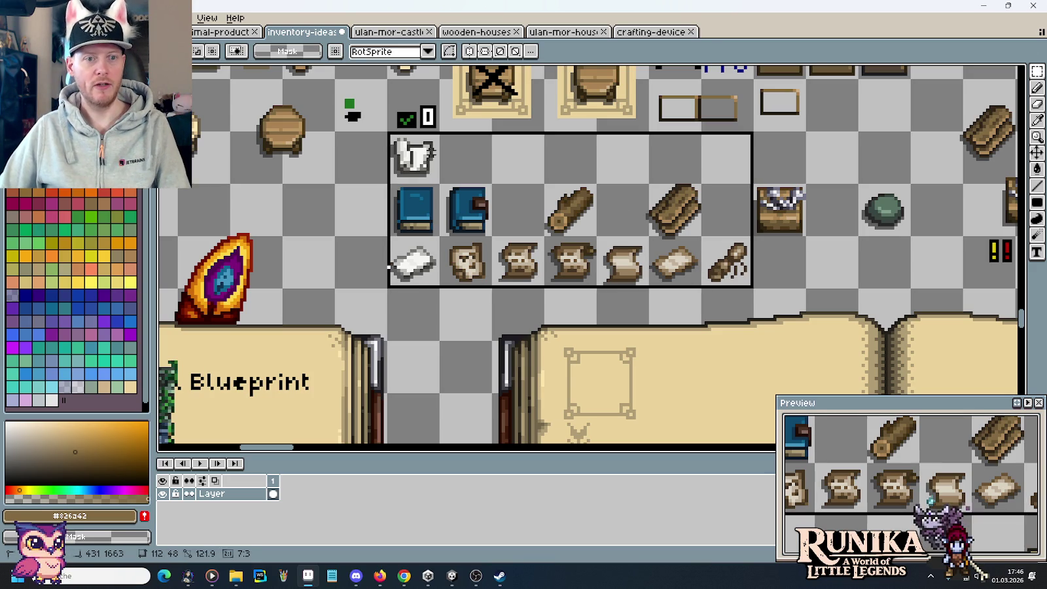
{"action": "left_click", "coordinate": [651, 31]}
{"action": "scroll", "coordinate": [692, 195], "scroll_direction": "down", "scroll_amount": 3}
{"action": "scroll", "coordinate": [691, 195], "scroll_direction": "up", "scroll_amount": 3}
{"action": "scroll", "coordinate": [691, 195], "scroll_direction": "down", "scroll_amount": 3}
{"action": "key", "text": "ctrl+v"}
{"action": "mouse_move", "coordinate": [521, 279]}
{"action": "left_mouse_down"}
{"action": "mouse_move", "coordinate": [592, 216]}
{"action": "mouse_move", "coordinate": [557, 251]}
{"action": "left_mouse_up"}
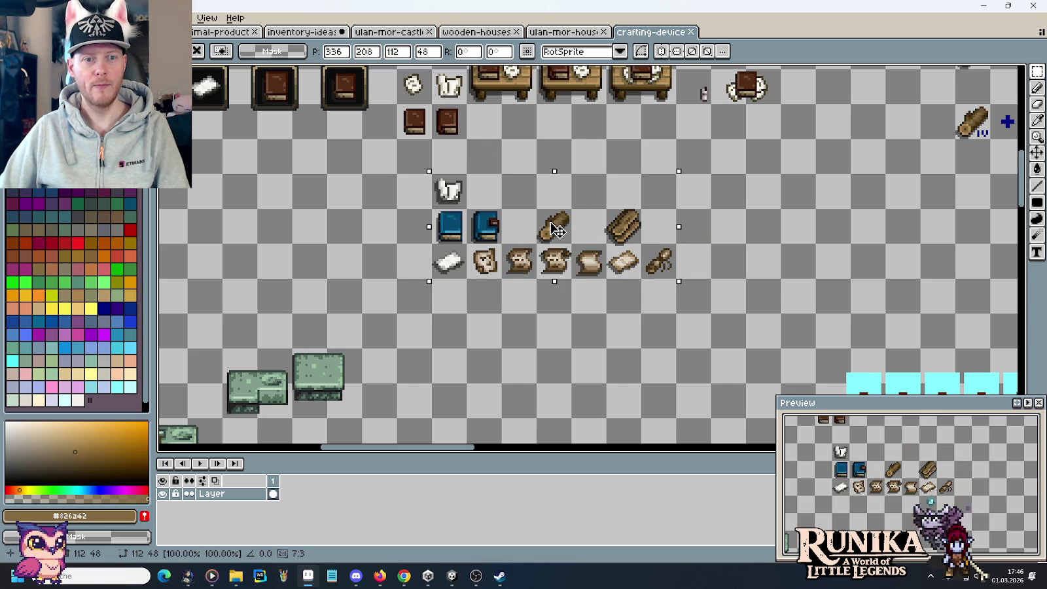
{"action": "left_click", "coordinate": [717, 215]}
Back in inventory-ideas, erase the paper icons and three of the scroll icons
{"action": "key", "text": "ctrl+Tab"}
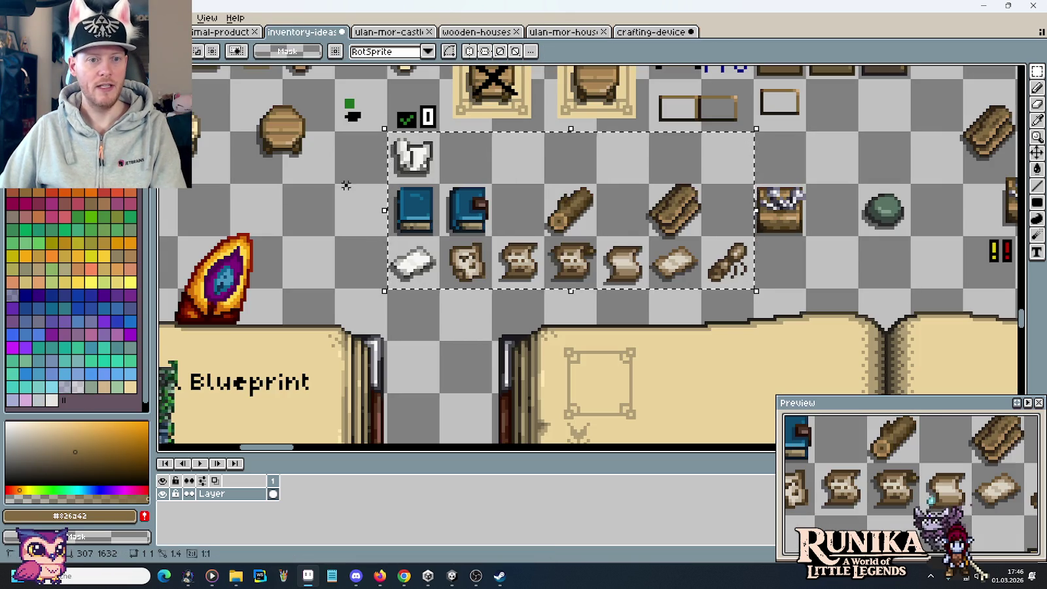
{"action": "left_click_drag", "start_coordinate": [473, 267], "coordinate": [412, 261]}
{"action": "key", "text": "Delete"}
{"action": "left_click", "coordinate": [561, 205]}
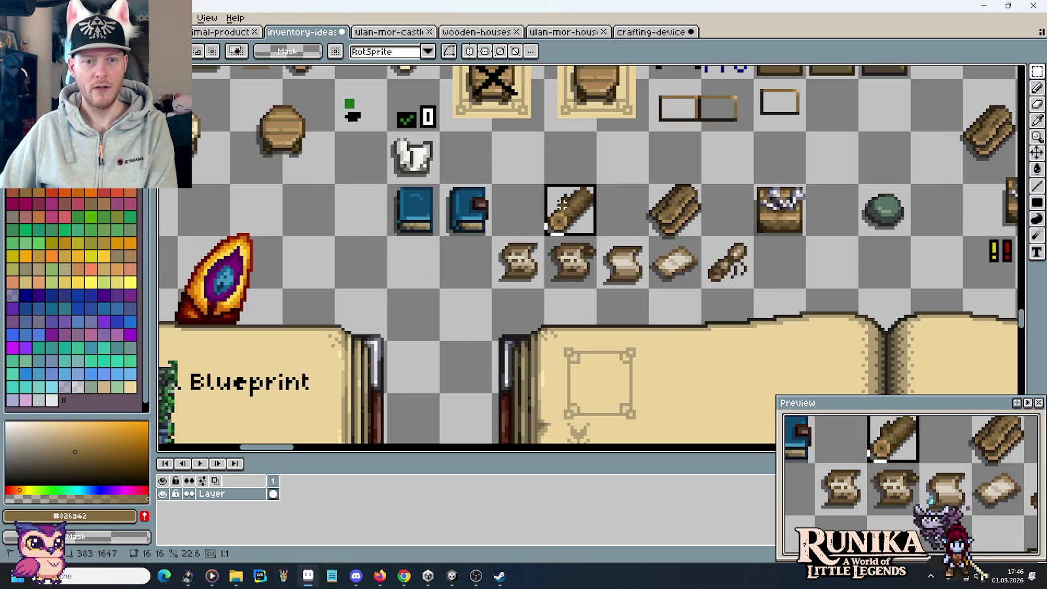
{"action": "left_click", "coordinate": [569, 214]}
{"action": "key", "text": "ctrl+d"}
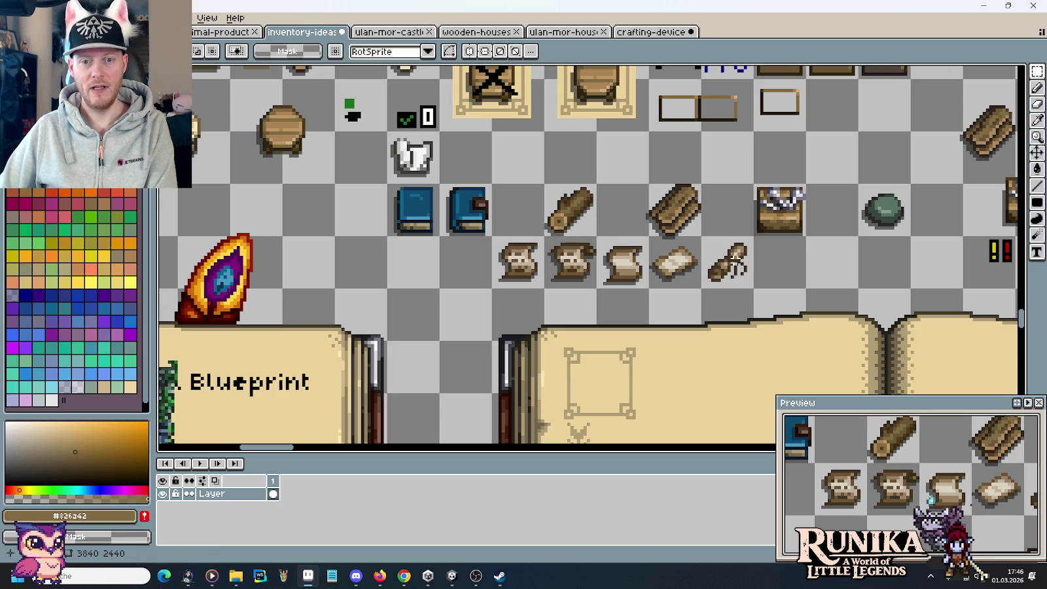
{"action": "left_click", "coordinate": [729, 265]}
{"action": "key", "text": "Delete"}
{"action": "left_click", "coordinate": [674, 265]}
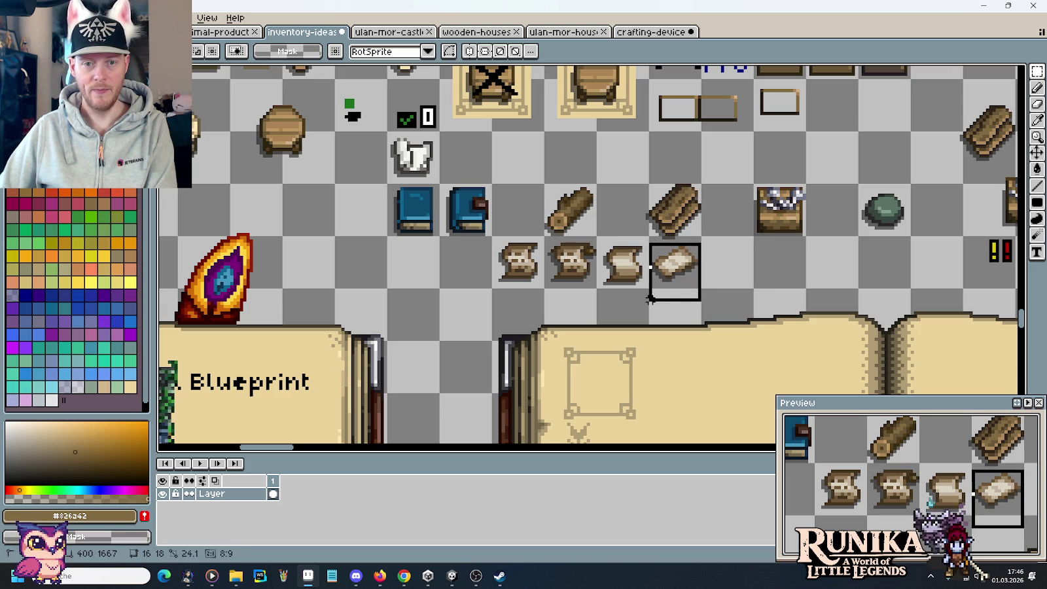
{"action": "key", "text": "Delete"}
{"action": "left_click", "coordinate": [614, 261]}
{"action": "key", "text": "Delete"}
Move the two remaining scroll icons below the blue books
{"action": "left_click_drag", "start_coordinate": [674, 229], "coordinate": [681, 389]}
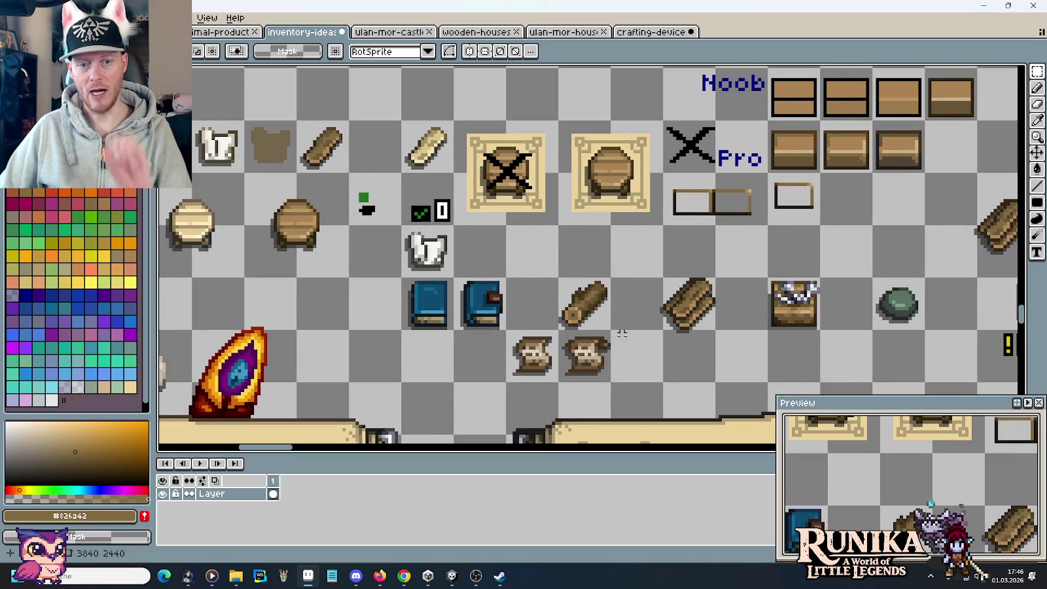
{"action": "left_click_drag", "start_coordinate": [618, 330], "coordinate": [507, 382]}
{"action": "left_click_drag", "start_coordinate": [562, 353], "coordinate": [458, 353]}
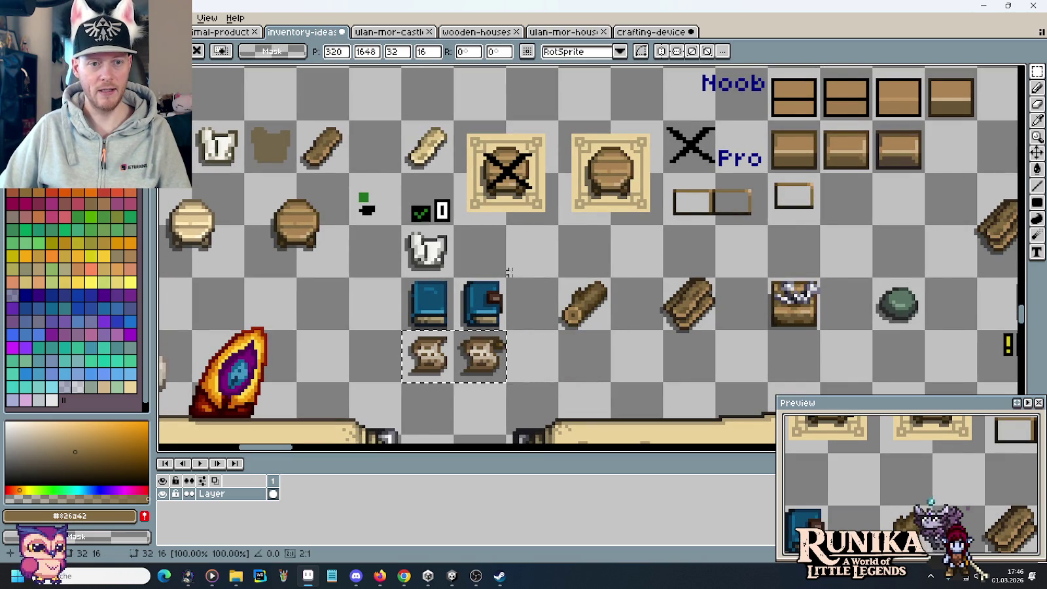
{"action": "left_click", "coordinate": [509, 272]}
Delete the white shirt, left blue book and left scroll, move the scroll beside the book, and save
{"action": "left_click", "coordinate": [427, 251]}
{"action": "key", "text": "Delete"}
{"action": "left_click", "coordinate": [422, 296]}
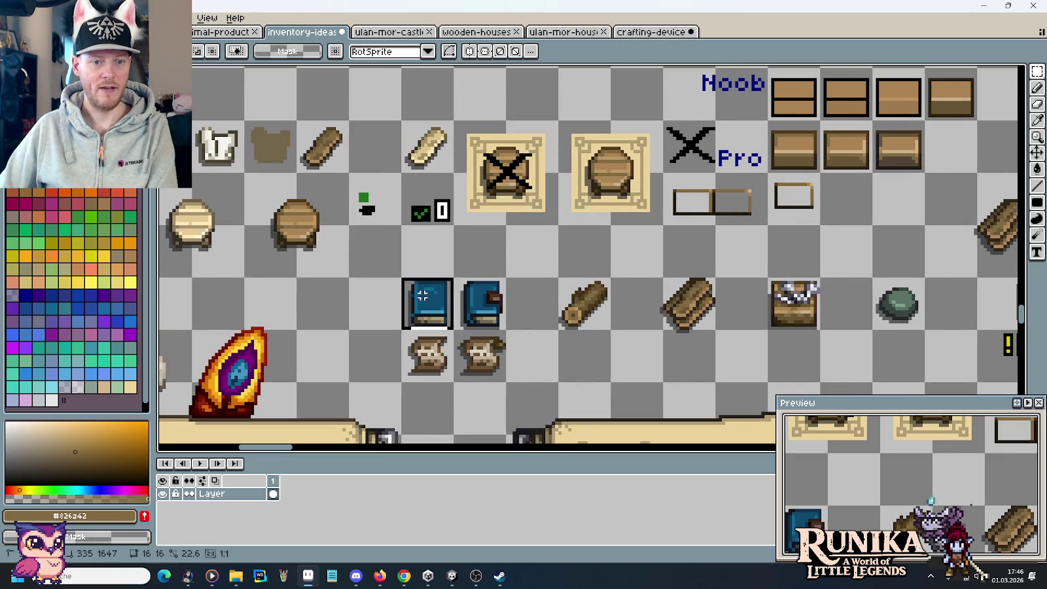
{"action": "key", "text": "Delete"}
{"action": "left_click", "coordinate": [419, 353]}
{"action": "key", "text": "Delete"}
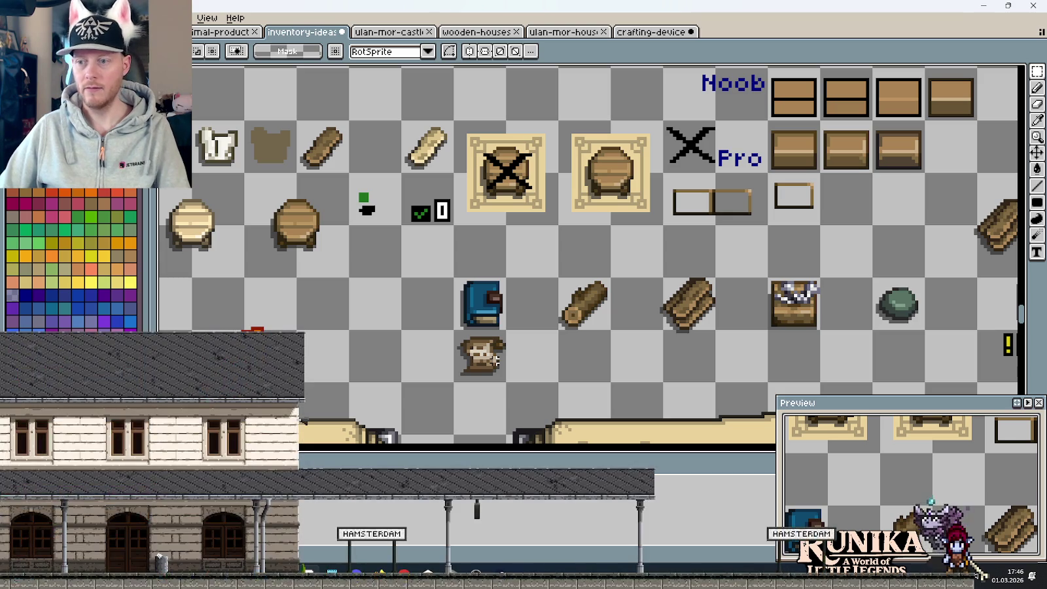
{"action": "left_click_drag", "start_coordinate": [495, 359], "coordinate": [443, 306]}
{"action": "key", "text": "ctrl+s"}
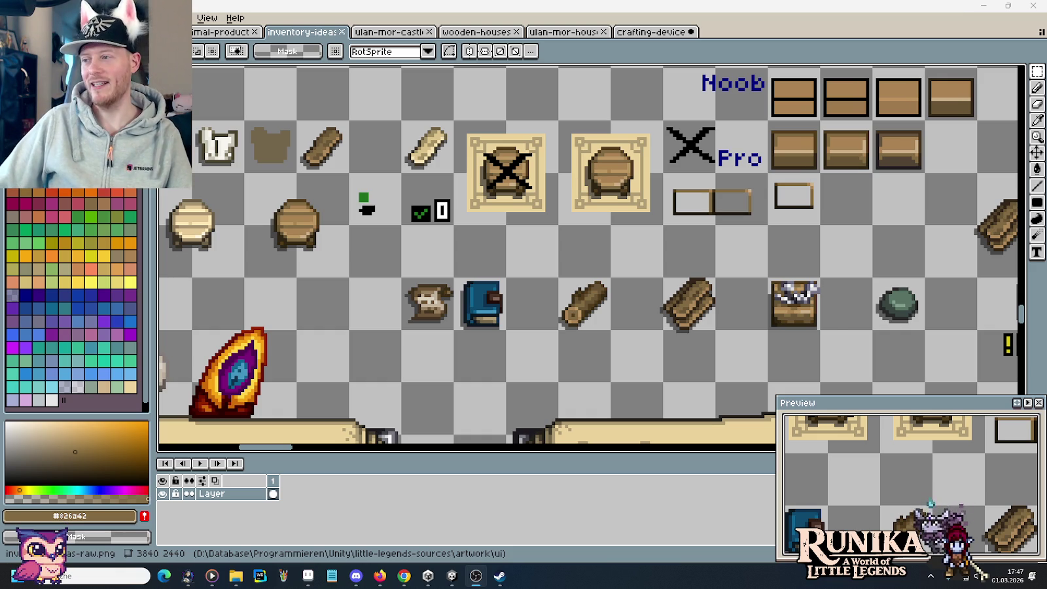
Scroll over the inventory sheet to review the blueprint book pages
{"action": "scroll", "coordinate": [451, 193], "scroll_direction": "down", "scroll_amount": 3}
{"action": "scroll", "coordinate": [451, 193], "scroll_direction": "down", "scroll_amount": 2}
{"action": "scroll", "coordinate": [471, 248], "scroll_direction": "down", "scroll_amount": 1}
{"action": "scroll", "coordinate": [471, 255], "scroll_direction": "up", "scroll_amount": 1}
{"action": "scroll", "coordinate": [509, 259], "scroll_direction": "up", "scroll_amount": 1}
{"action": "scroll", "coordinate": [509, 259], "scroll_direction": "down", "scroll_amount": 1}
{"action": "scroll", "coordinate": [509, 259], "scroll_direction": "up", "scroll_amount": 1}
{"action": "scroll", "coordinate": [458, 255], "scroll_direction": "up", "scroll_amount": 1}
{"action": "scroll", "coordinate": [386, 253], "scroll_direction": "up", "scroll_amount": 1}
{"action": "left_click_drag", "start_coordinate": [386, 253], "coordinate": [624, 228]}
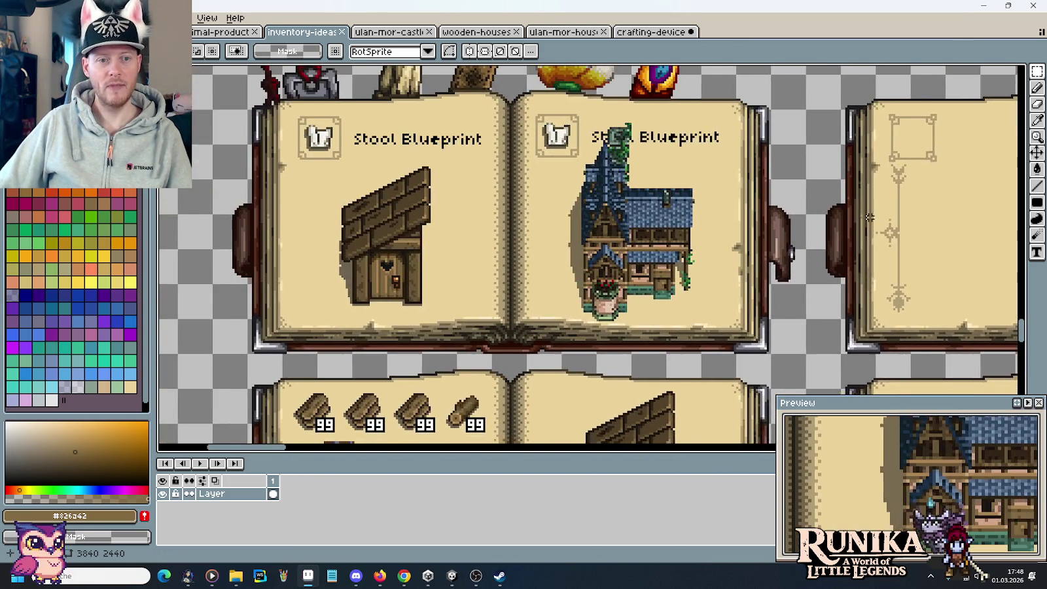
{"action": "scroll", "coordinate": [465, 259], "scroll_direction": "down", "scroll_amount": 1}
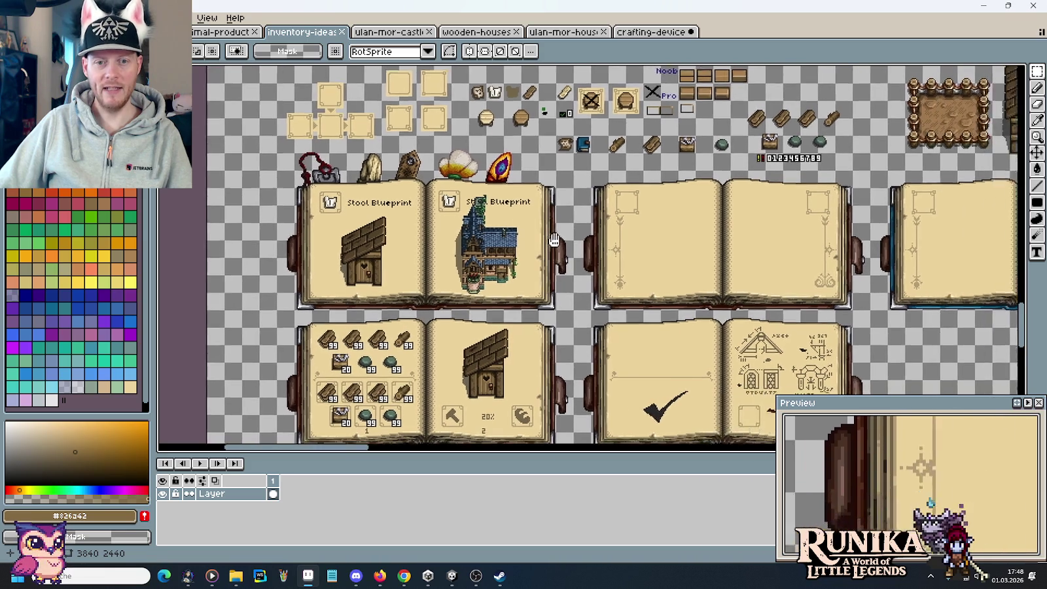
{"action": "left_click_drag", "start_coordinate": [621, 244], "coordinate": [503, 231]}
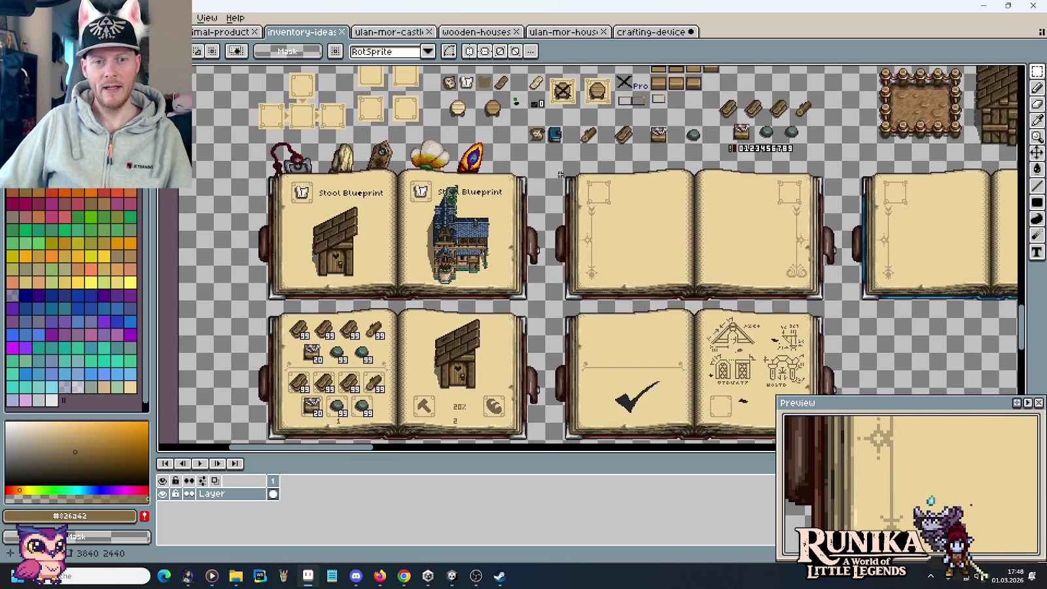
{"action": "left_click_drag", "start_coordinate": [756, 247], "coordinate": [569, 239]}
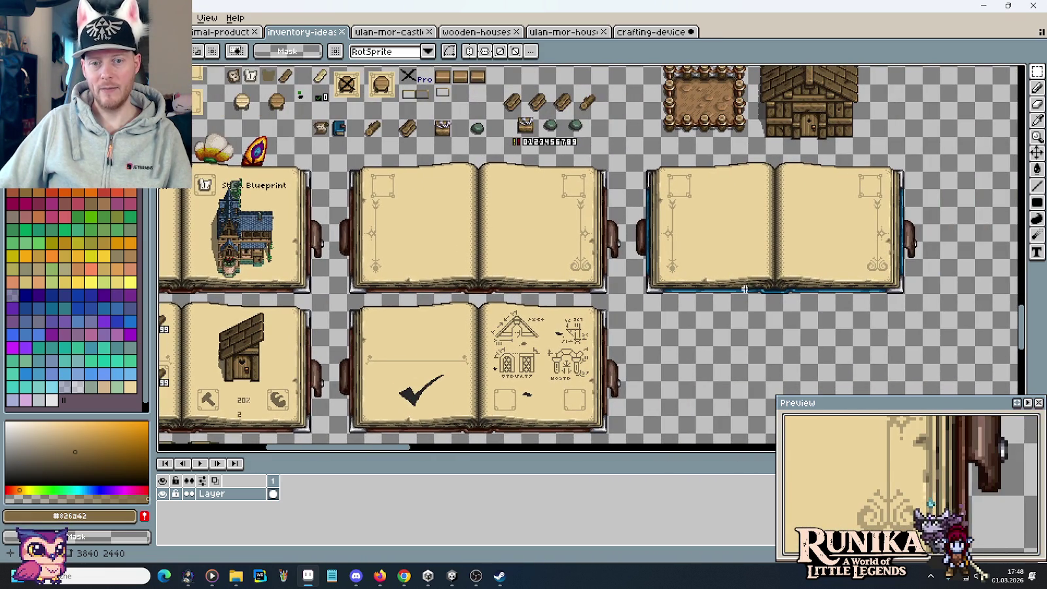
{"action": "left_click_drag", "start_coordinate": [621, 268], "coordinate": [638, 281]}
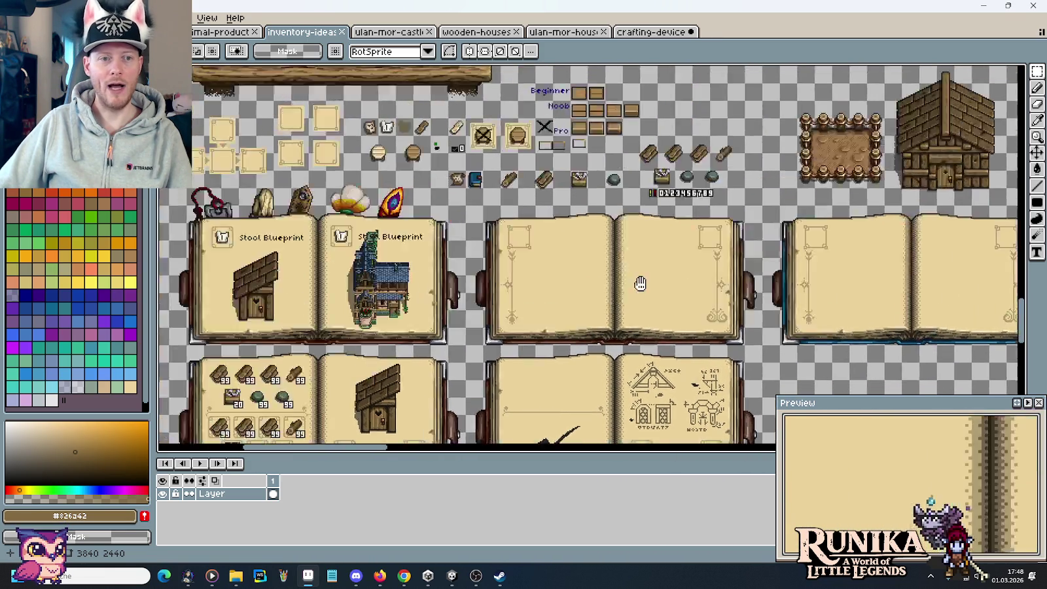
{"action": "scroll", "coordinate": [598, 211], "scroll_direction": "up", "scroll_amount": 2}
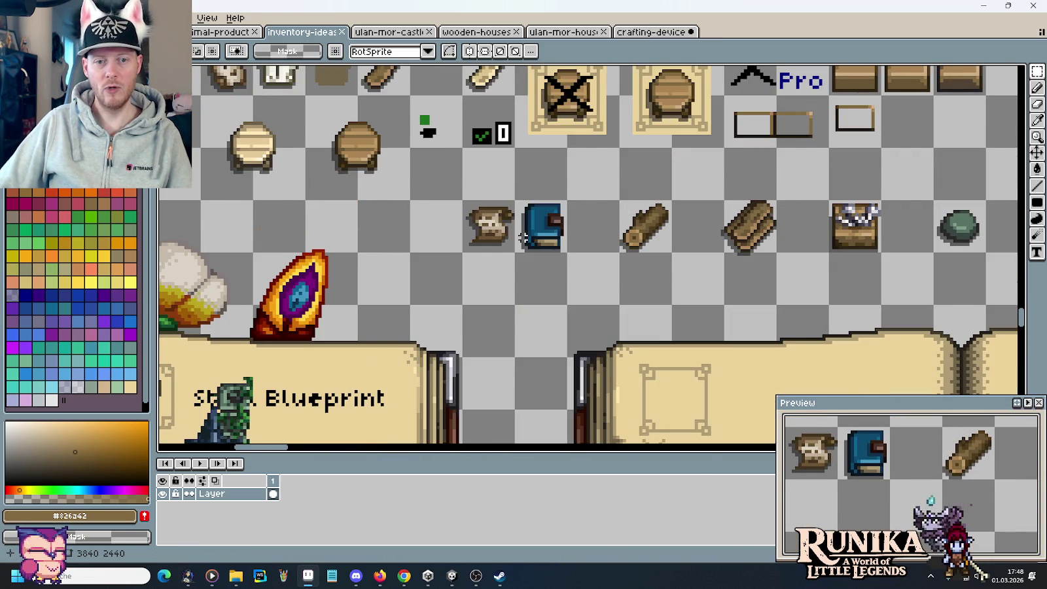
{"action": "scroll", "coordinate": [599, 234], "scroll_direction": "down", "scroll_amount": 2}
{"action": "mouse_move", "coordinate": [631, 400]}
{"action": "left_mouse_down"}
{"action": "mouse_move", "coordinate": [582, 341]}
{"action": "mouse_move", "coordinate": [542, 223]}
{"action": "mouse_move", "coordinate": [607, 186]}
{"action": "left_mouse_up"}
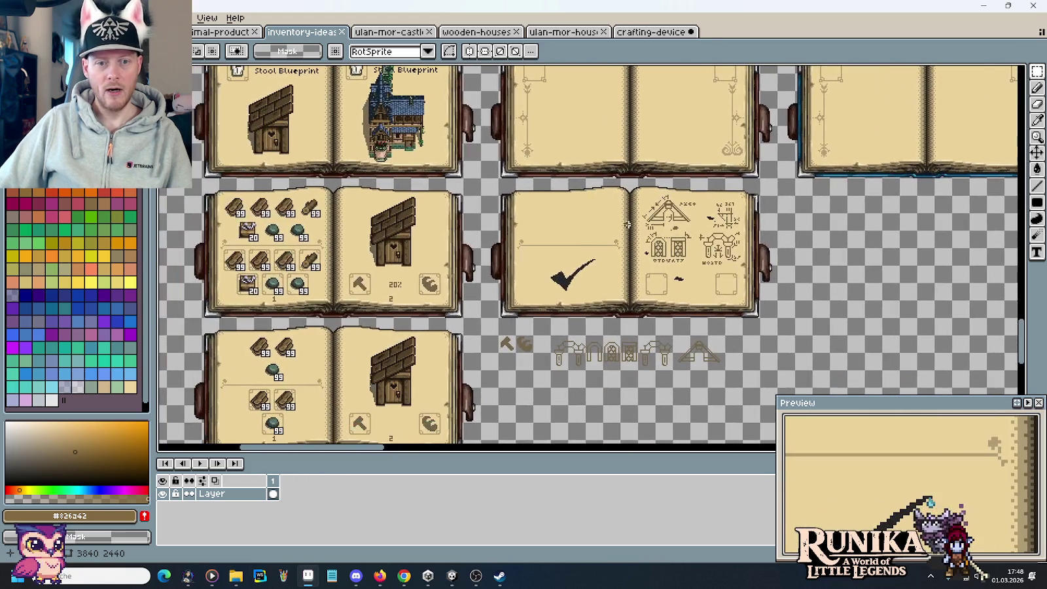
{"action": "scroll", "coordinate": [632, 286], "scroll_direction": "up", "scroll_amount": 1}
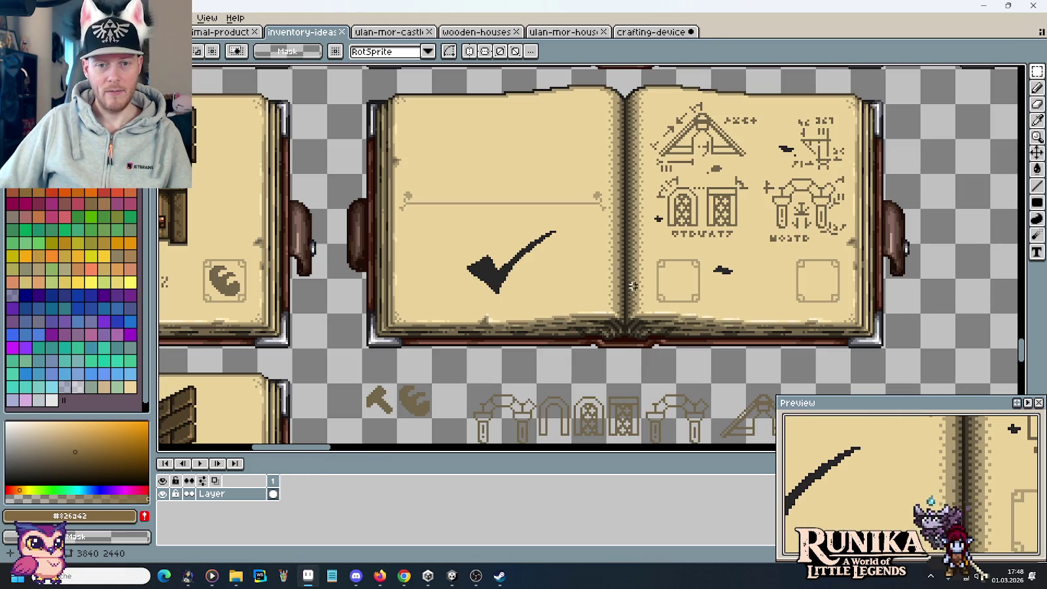
{"action": "left_click_drag", "start_coordinate": [894, 343], "coordinate": [331, 72]}
Copy the checkmark crafting book one column right, aligned under the book above
{"action": "left_click", "coordinate": [646, 297]}
{"action": "scroll", "coordinate": [646, 297], "scroll_direction": "down", "scroll_amount": 1}
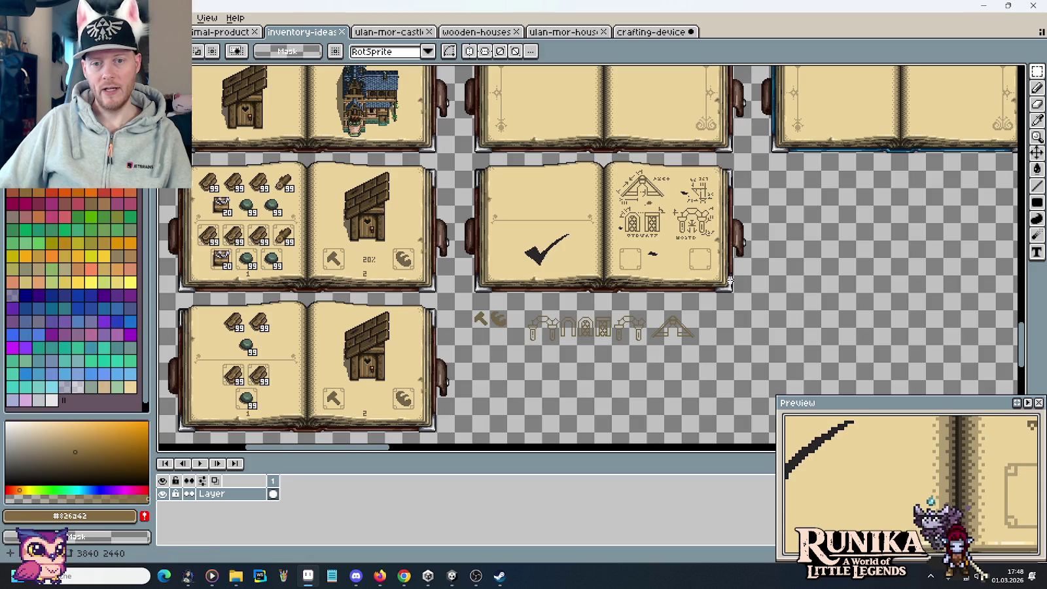
{"action": "left_click_drag", "start_coordinate": [746, 286], "coordinate": [453, 152]}
{"action": "left_click_drag", "start_coordinate": [529, 218], "coordinate": [826, 218]}
{"action": "left_click", "coordinate": [524, 237]}
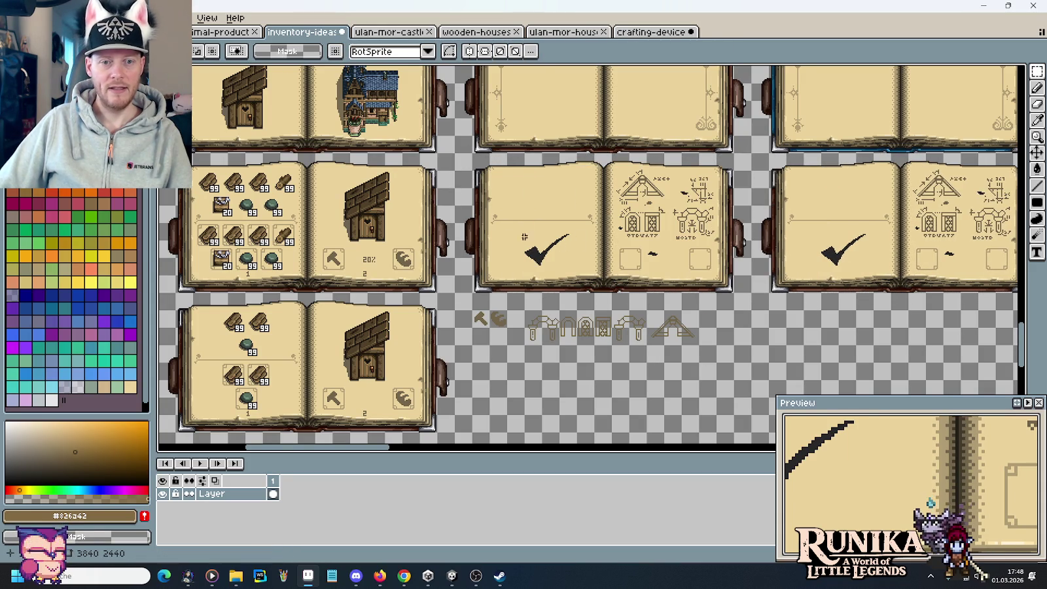
Bucket-fill the original book's checkmark with the tan page colour, then select the copied page's checkmark
{"action": "key", "text": "i"}
{"action": "left_click", "coordinate": [520, 239]}
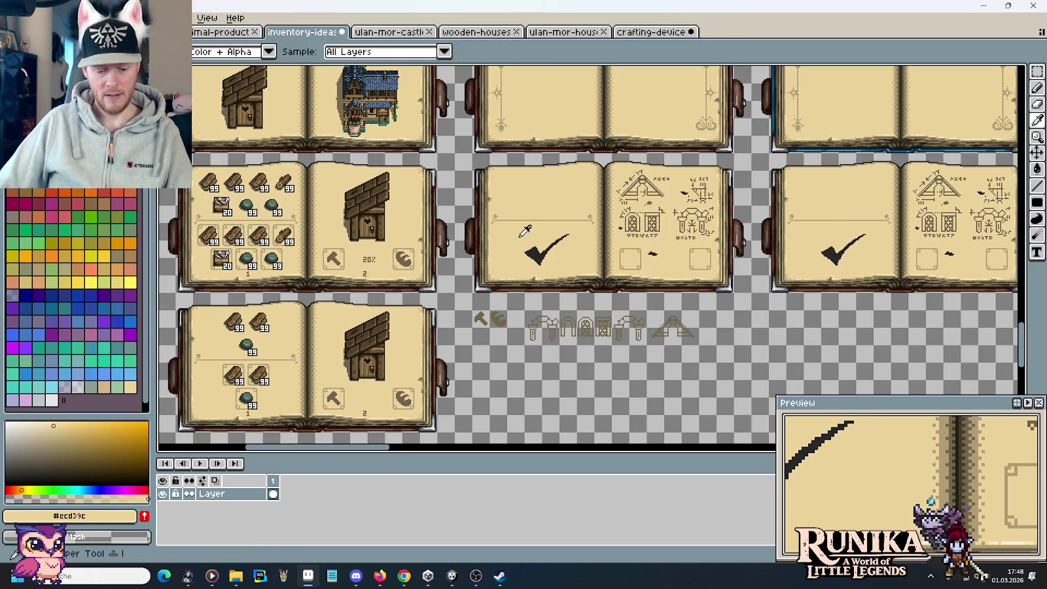
{"action": "key", "text": "g"}
{"action": "left_click", "coordinate": [535, 252]}
{"action": "key", "text": "m"}
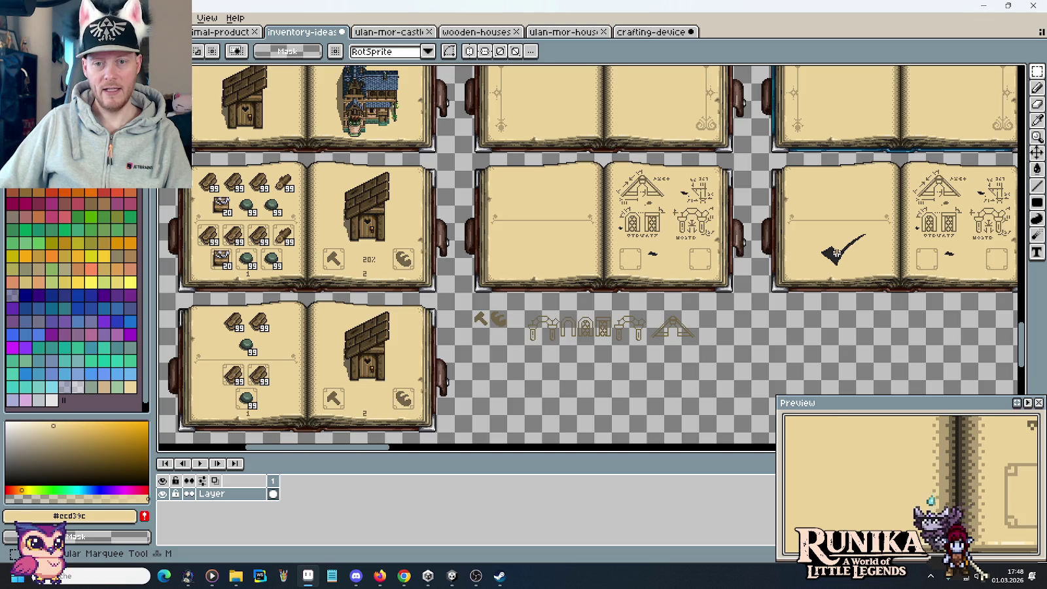
{"action": "scroll", "coordinate": [752, 262], "scroll_direction": "right", "scroll_amount": 2}
{"action": "mouse_move", "coordinate": [763, 255]}
{"action": "left_mouse_down"}
{"action": "mouse_move", "coordinate": [807, 218]}
{"action": "mouse_move", "coordinate": [775, 335]}
{"action": "left_mouse_up"}
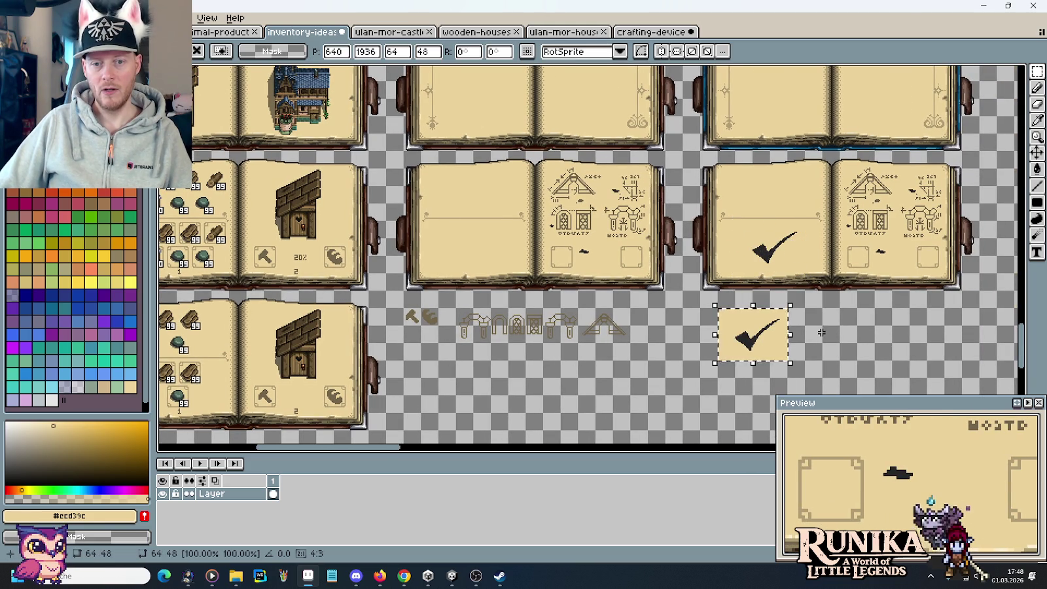
Restore the full Aseprite interface after the reduced-interface warning
{"action": "scroll", "coordinate": [821, 332], "scroll_direction": "up", "scroll_amount": 1}
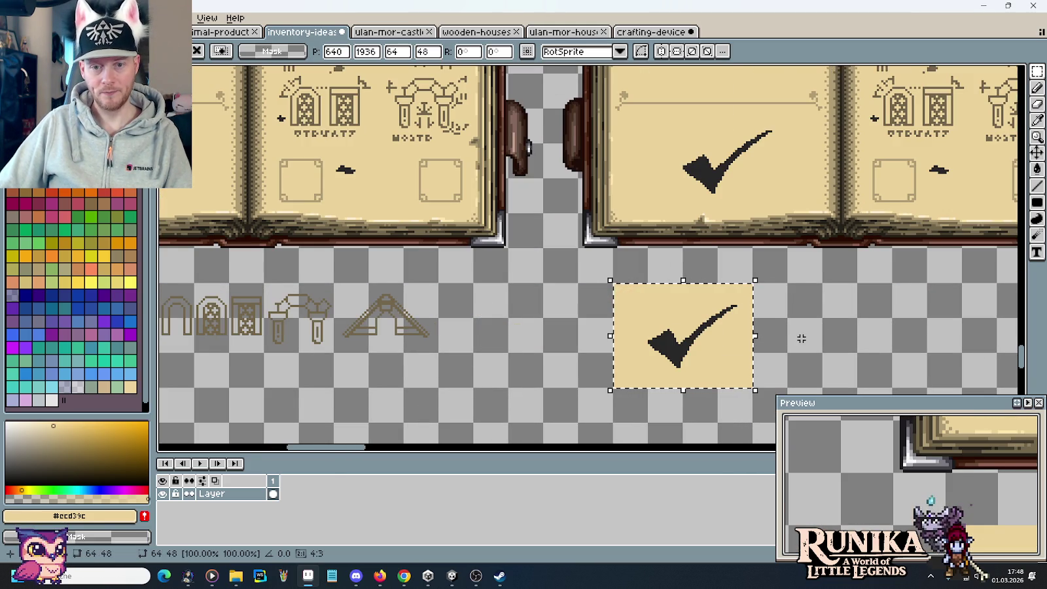
{"action": "key", "text": "ctrl+f"}
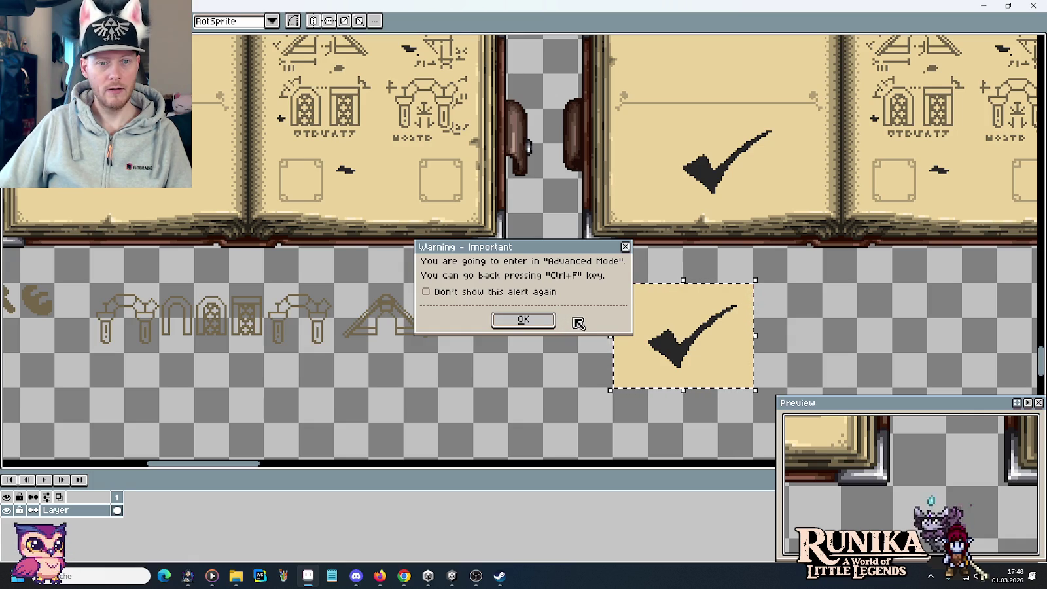
{"action": "left_click", "coordinate": [625, 247]}
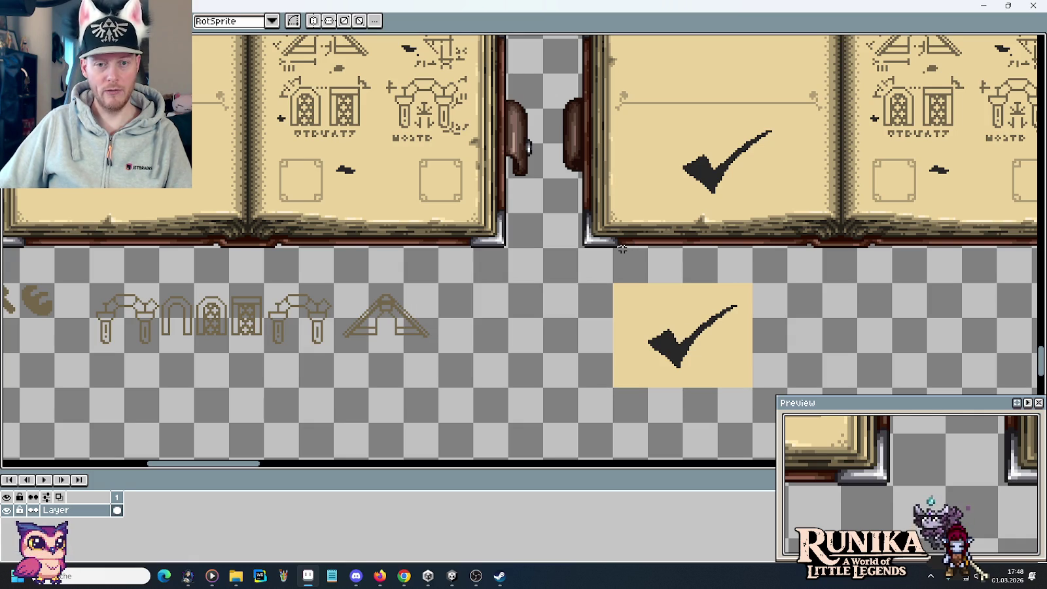
{"action": "key", "text": "ctrl+f"}
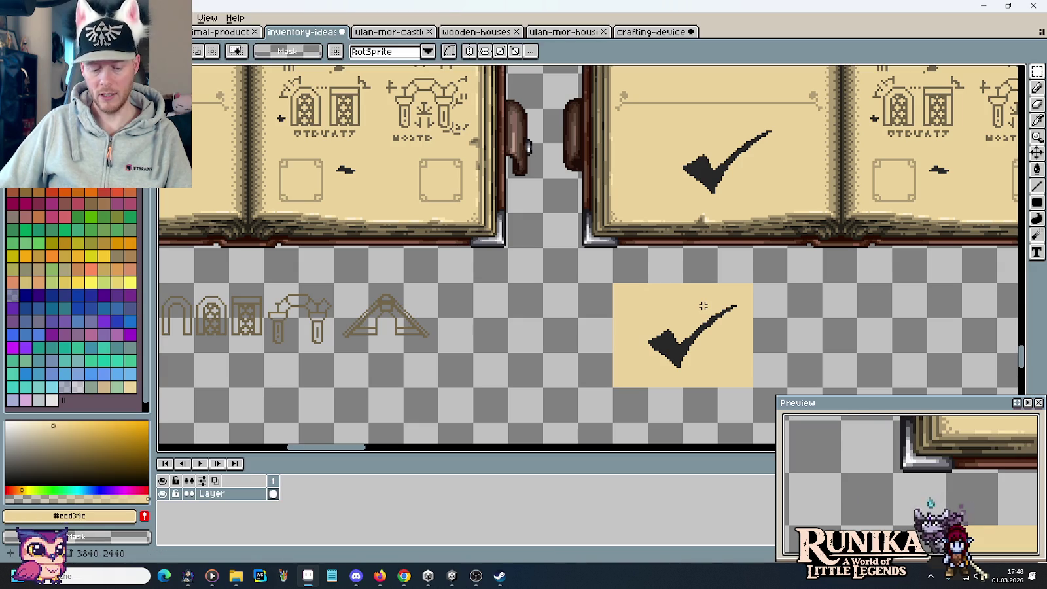
Erase the beige behind the loose checkmark and nudge it up a few pixels
{"action": "key", "text": "g"}
{"action": "right_click", "coordinate": [677, 304]}
{"action": "key", "text": "m"}
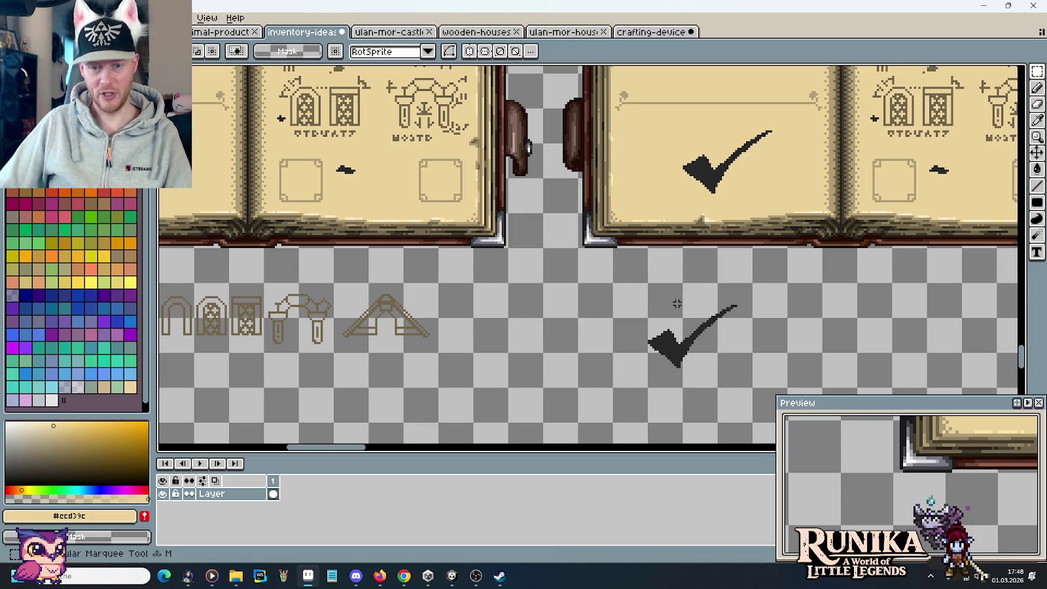
{"action": "left_click_drag", "start_coordinate": [635, 295], "coordinate": [761, 381]}
{"action": "key", "text": "Right"}
{"action": "key", "text": "Right"}
{"action": "key", "text": "Right"}
{"action": "key", "text": "Up"}
{"action": "key", "text": "Up"}
{"action": "key", "text": "Up"}
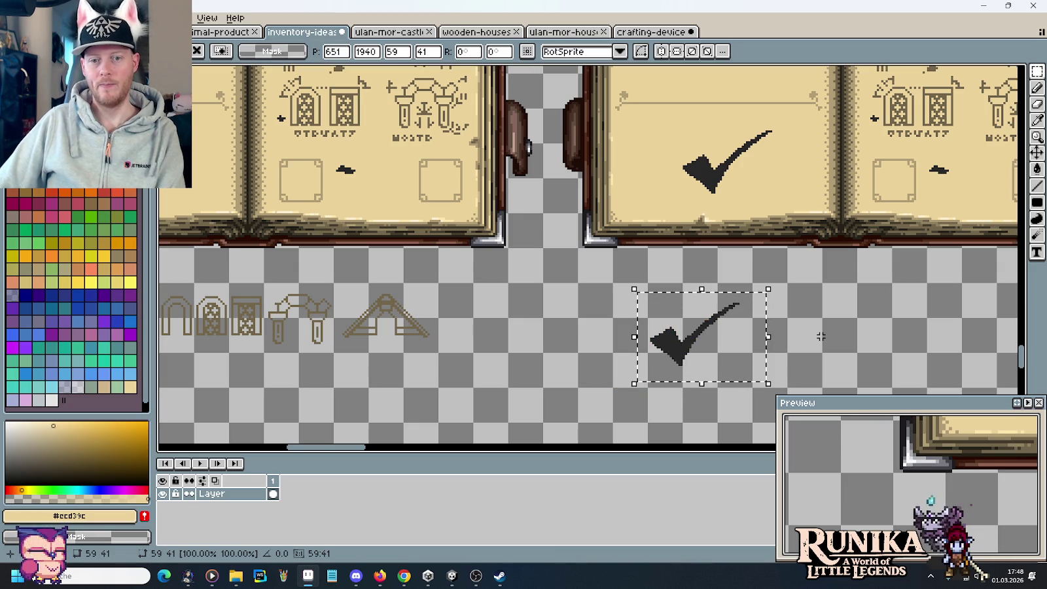
{"action": "key", "text": "Up"}
{"action": "key", "text": "Up"}
{"action": "key", "text": "Up"}
{"action": "key", "text": "Up"}
{"action": "key", "text": "ctrl+d"}
Save inventory-ideas-raw.png
{"action": "key", "text": "ctrl+z"}
{"action": "key", "text": "ctrl+d"}
{"action": "key", "text": "ctrl+s"}
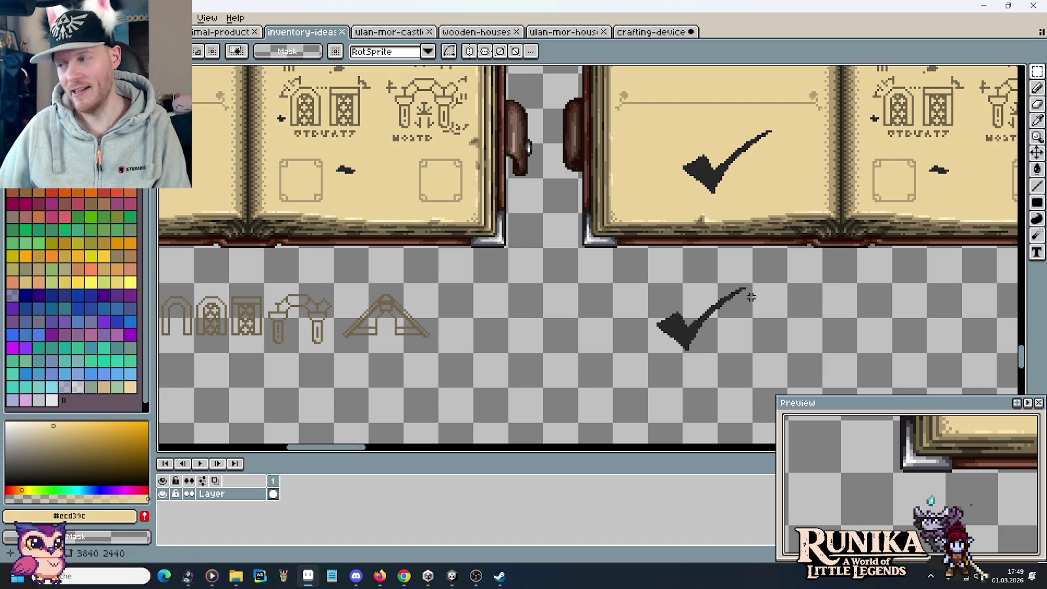
{"action": "scroll", "coordinate": [818, 314], "scroll_direction": "down", "scroll_amount": 2}
Switch to the crafting-device sheet, zoom in on the tables and books, and marquee the two middle tables
{"action": "left_click_drag", "start_coordinate": [608, 221], "coordinate": [671, 401]}
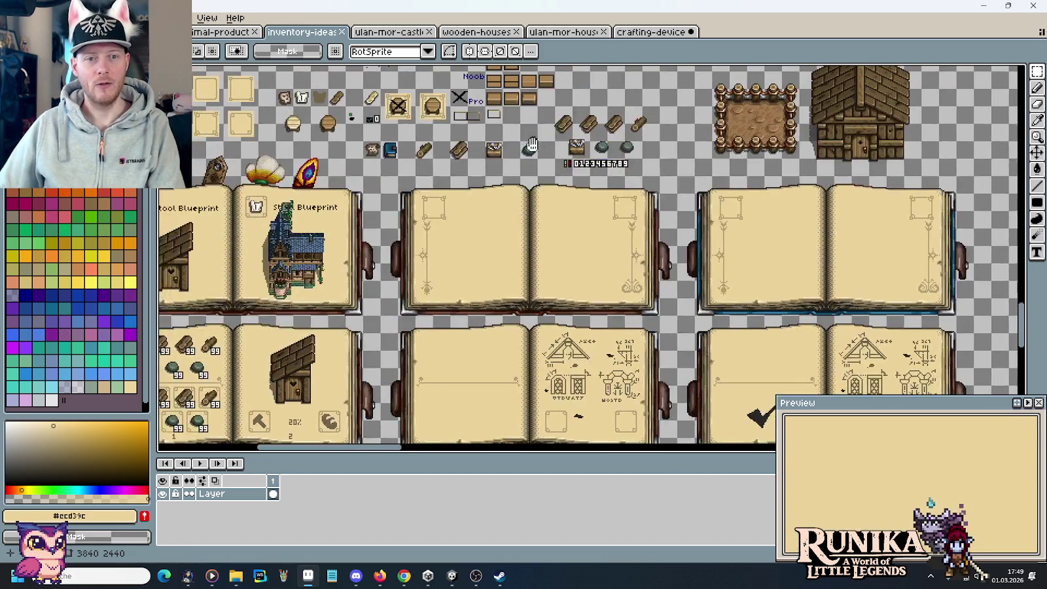
{"action": "left_click_drag", "start_coordinate": [628, 262], "coordinate": [672, 334]}
{"action": "left_click", "coordinate": [652, 31]}
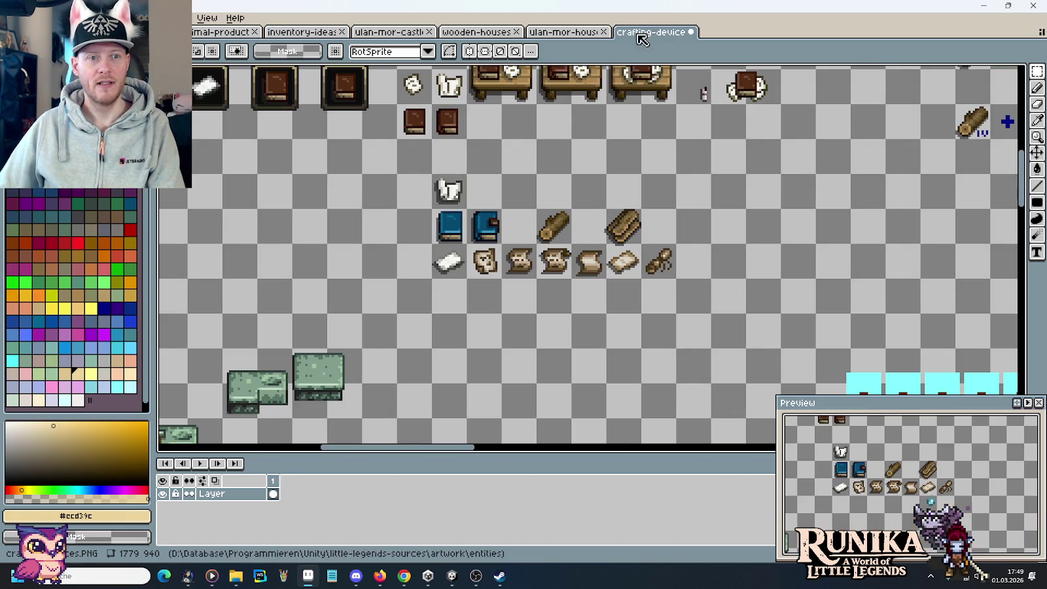
{"action": "scroll", "coordinate": [553, 124], "scroll_direction": "up", "scroll_amount": 2}
{"action": "scroll", "coordinate": [500, 364], "scroll_direction": "up", "scroll_amount": 1}
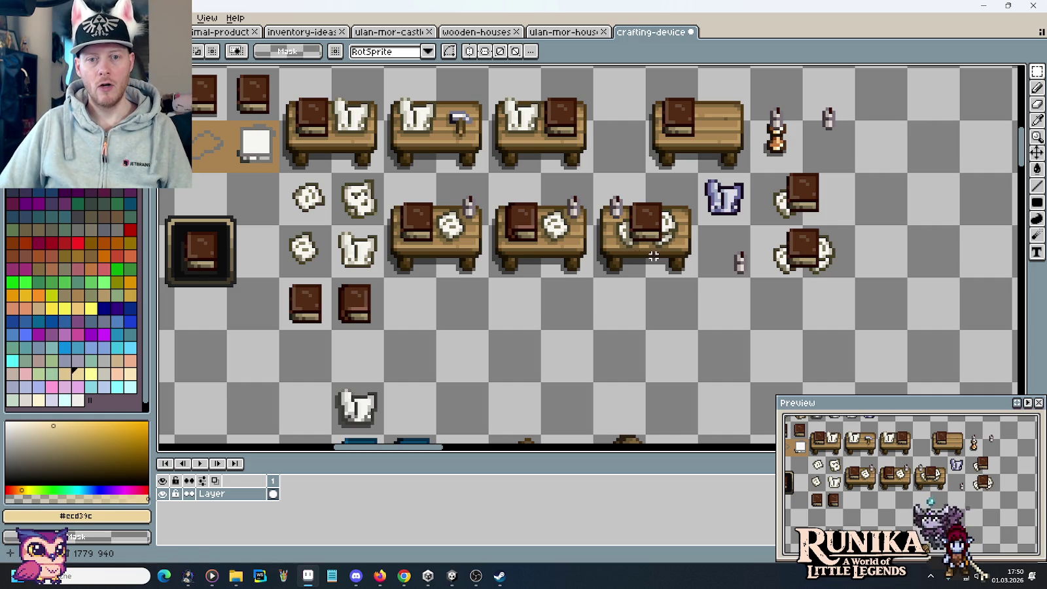
{"action": "mouse_move", "coordinate": [666, 263]}
{"action": "left_mouse_down"}
{"action": "mouse_move", "coordinate": [519, 210]}
{"action": "mouse_move", "coordinate": [620, 315]}
{"action": "left_mouse_up"}
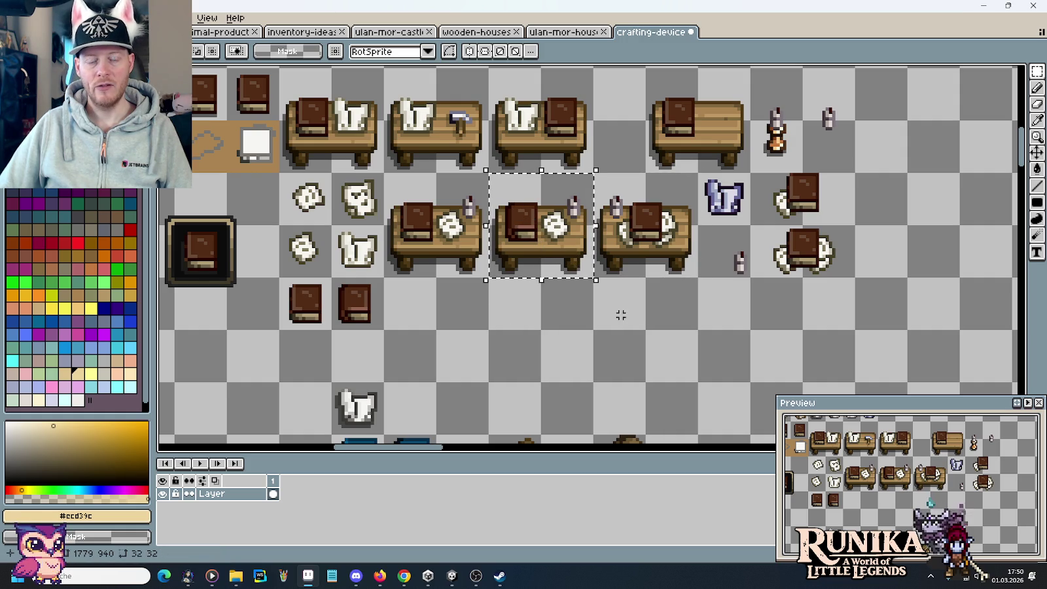
Copy the right-hand table with book, plate and bottle and drop it beside the parchment scroll icons
{"action": "left_click", "coordinate": [633, 335]}
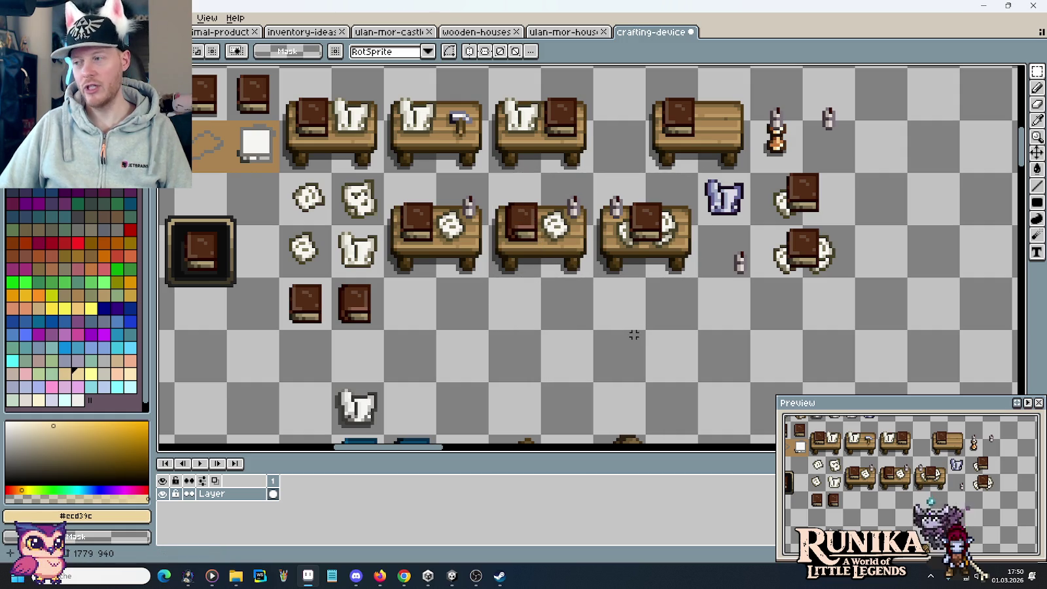
{"action": "left_click_drag", "start_coordinate": [568, 260], "coordinate": [524, 202]}
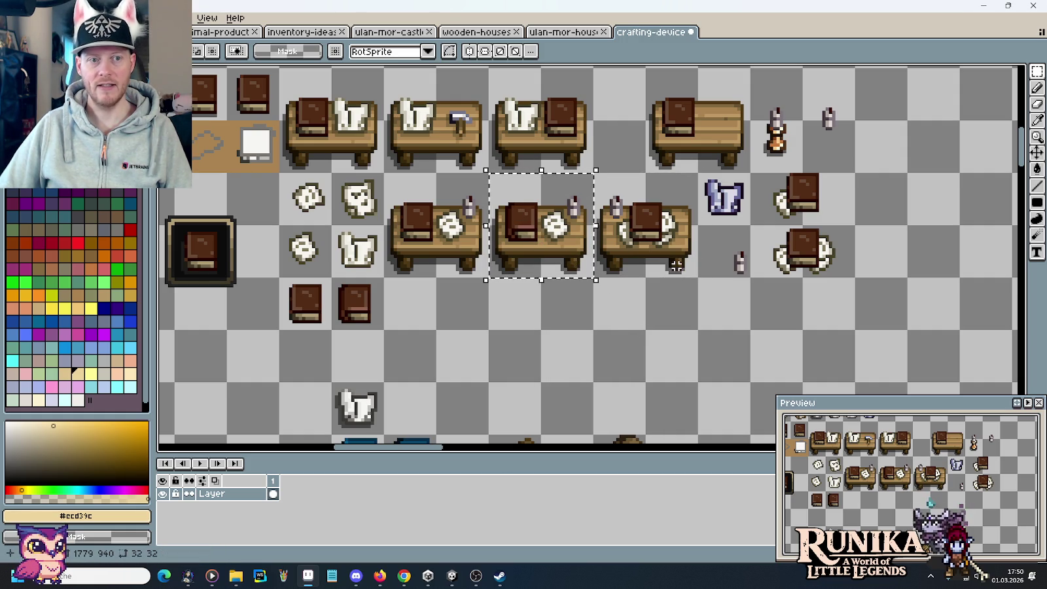
{"action": "left_click_drag", "start_coordinate": [676, 265], "coordinate": [605, 187]}
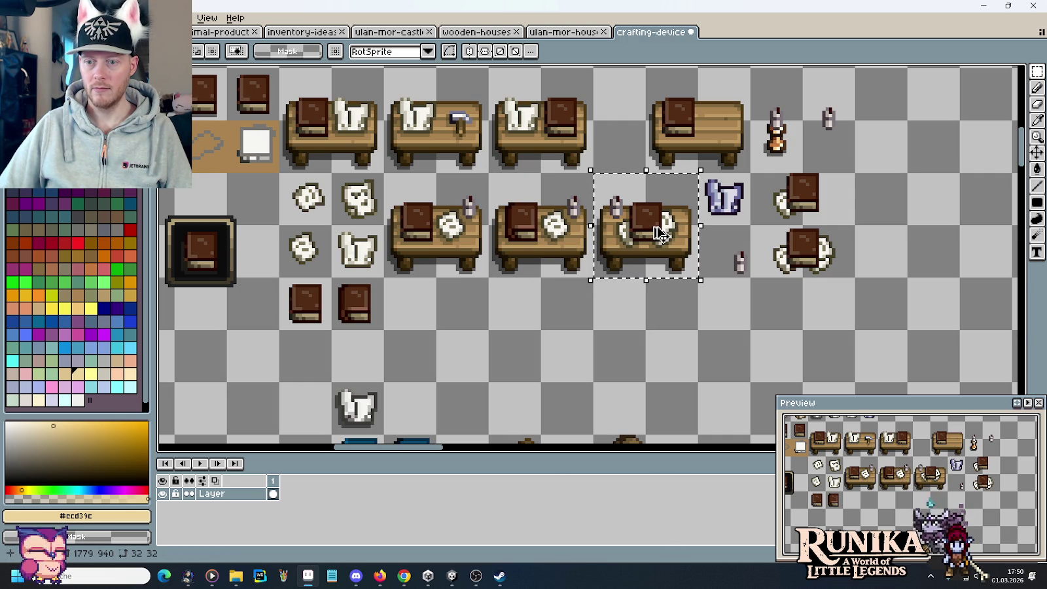
{"action": "left_click_drag", "start_coordinate": [659, 232], "coordinate": [657, 392]}
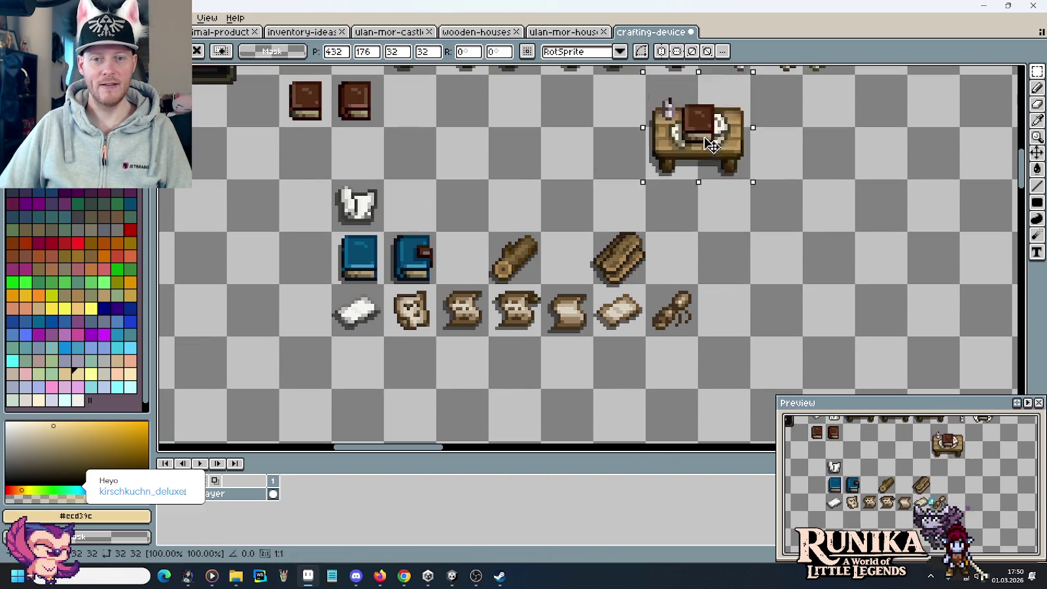
{"action": "left_click_drag", "start_coordinate": [657, 393], "coordinate": [774, 285]}
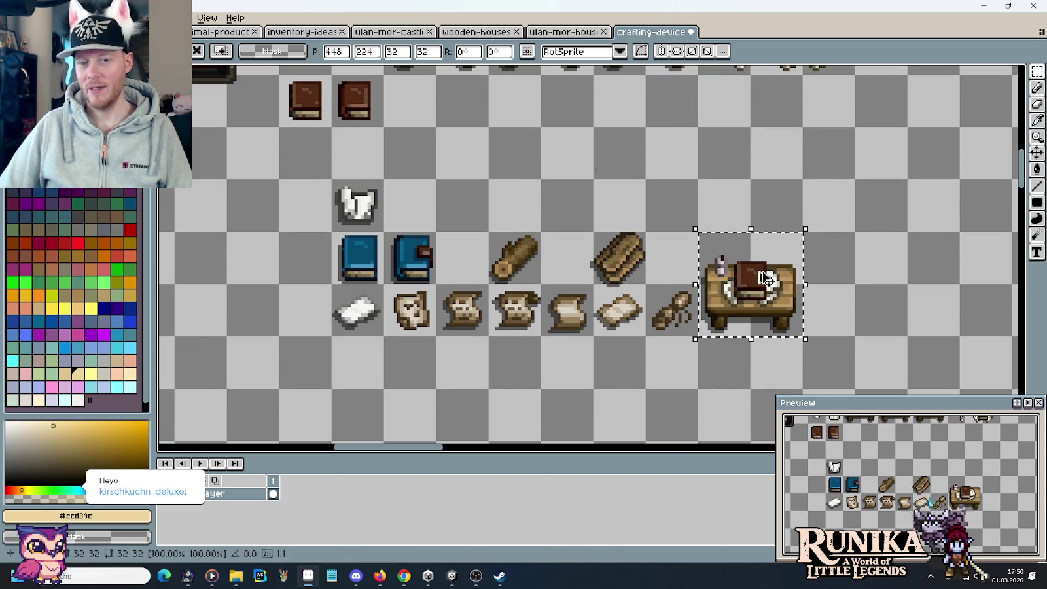
{"action": "left_click", "coordinate": [643, 217]}
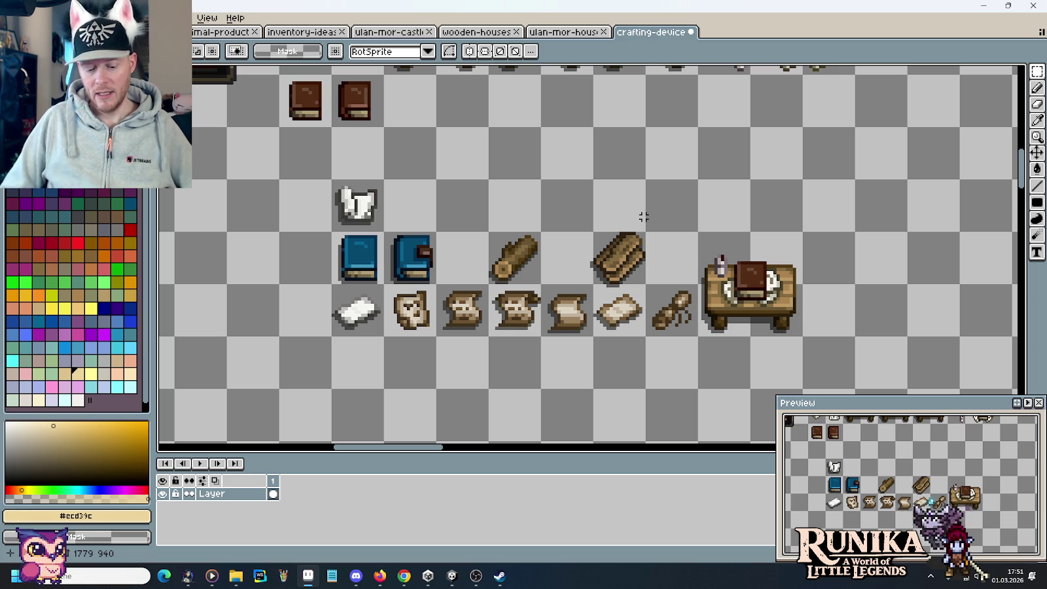
Eyedropper black from the table's outline as the drawing colour, then return to rectangular selection
{"action": "key", "text": "i"}
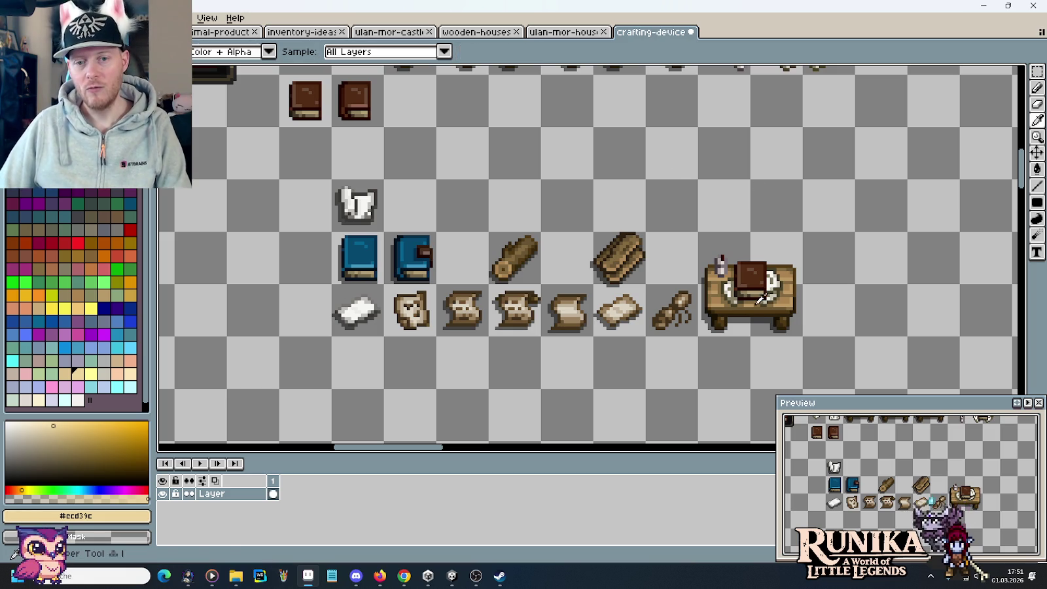
{"action": "left_click", "coordinate": [748, 318]}
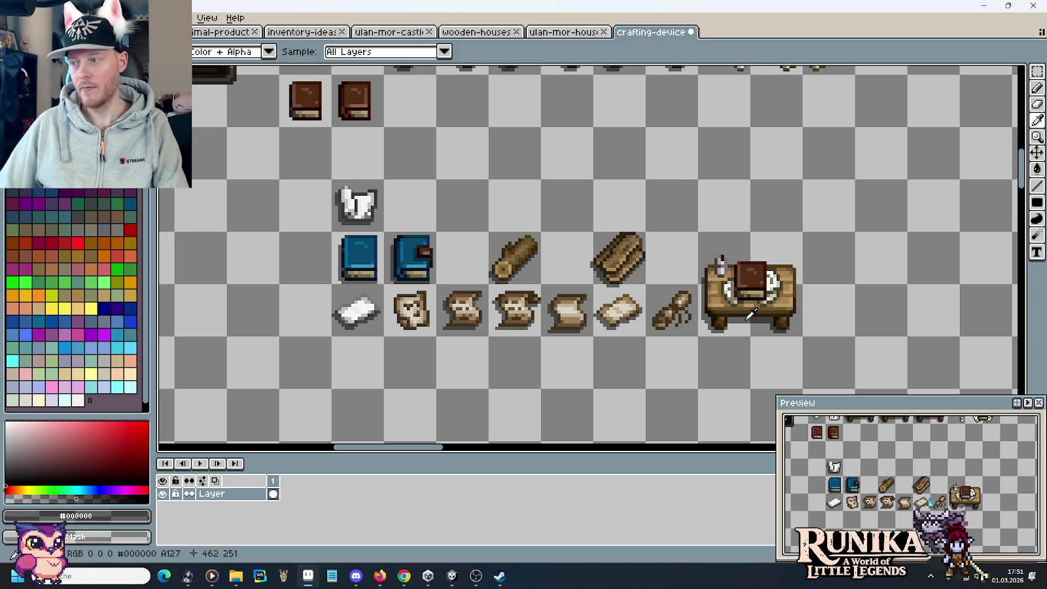
{"action": "scroll", "coordinate": [751, 315], "scroll_direction": "up", "scroll_amount": 2}
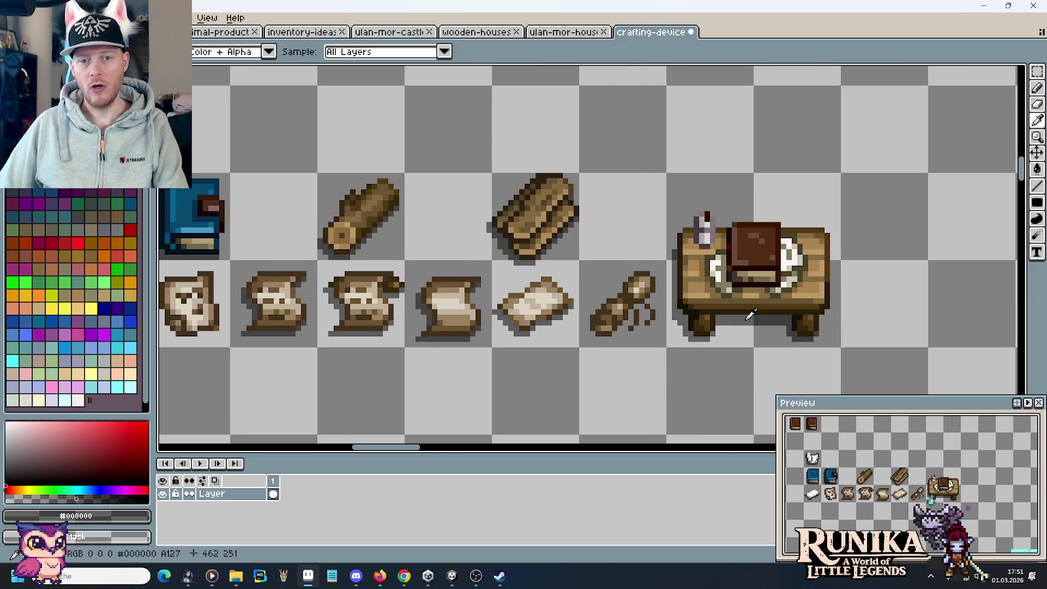
{"action": "key", "text": "m"}
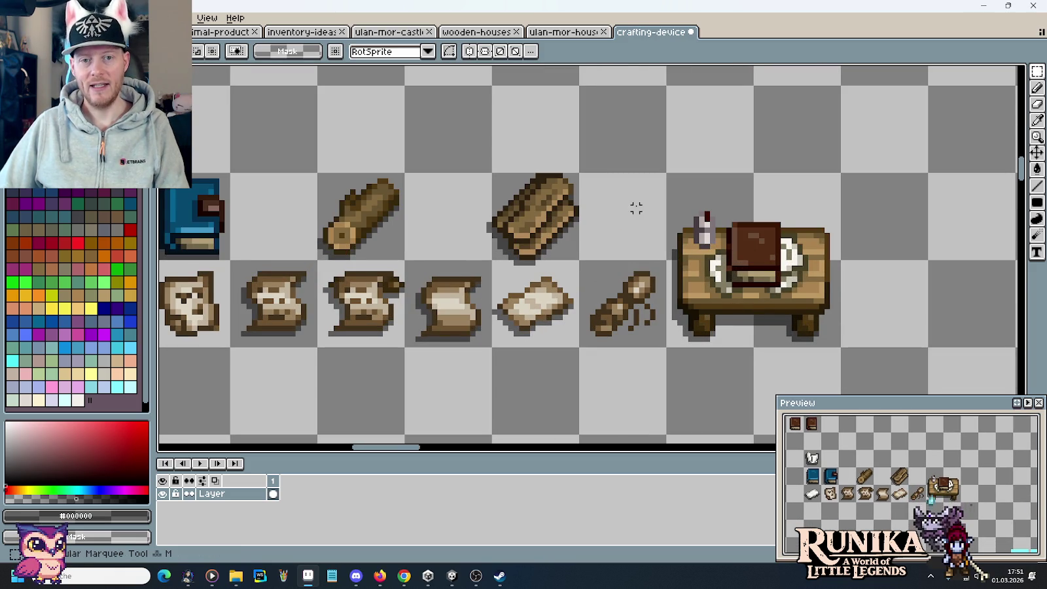
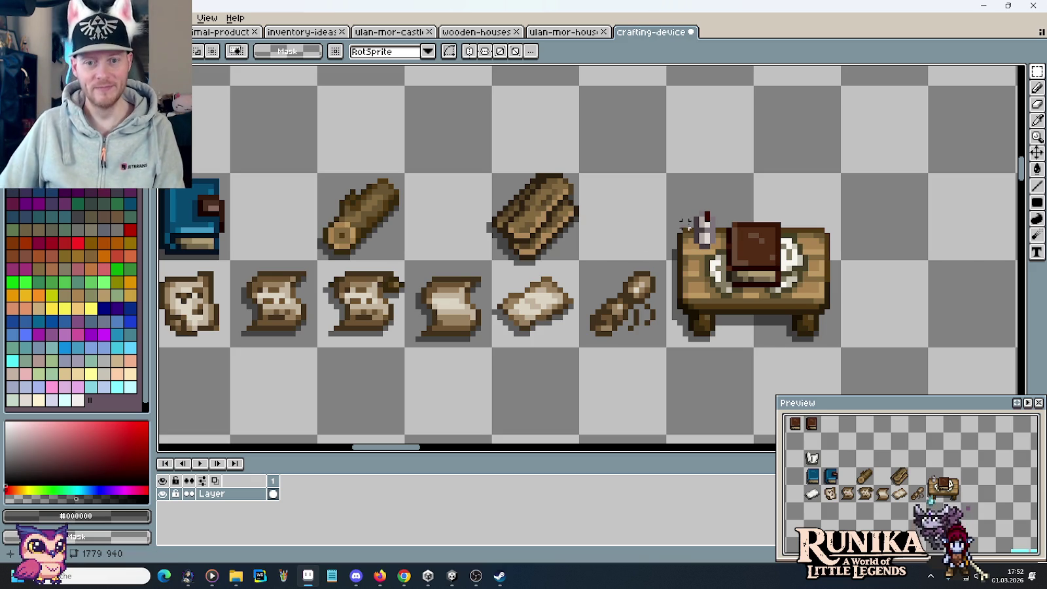
Copy the blue book into the empty cell above the table
{"action": "left_click_drag", "start_coordinate": [652, 197], "coordinate": [743, 185]}
{"action": "left_click_drag", "start_coordinate": [236, 163], "coordinate": [297, 218]}
{"action": "left_click_drag", "start_coordinate": [600, 180], "coordinate": [601, 218]}
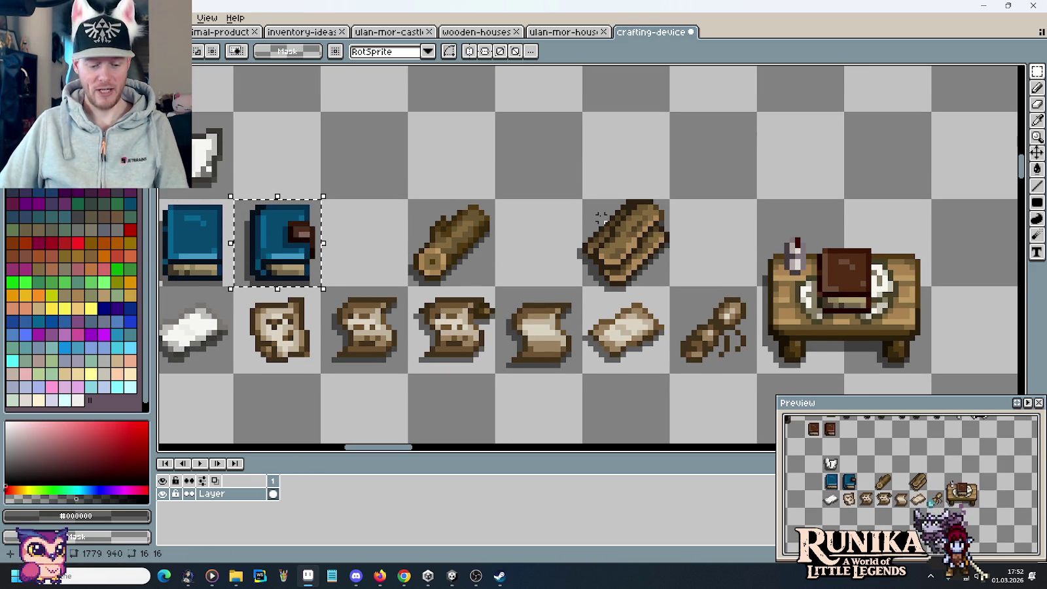
{"action": "left_click_drag", "start_coordinate": [278, 259], "coordinate": [802, 172]}
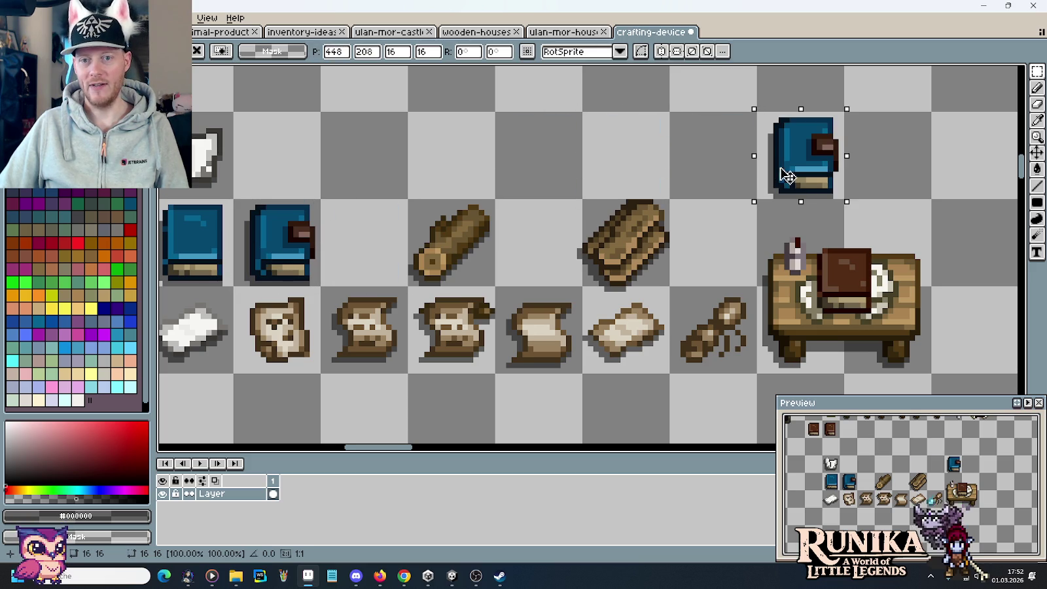
{"action": "left_click", "coordinate": [885, 175]}
Reselect the copied blue book and move a copy of it onto the table
{"action": "key", "text": "e"}
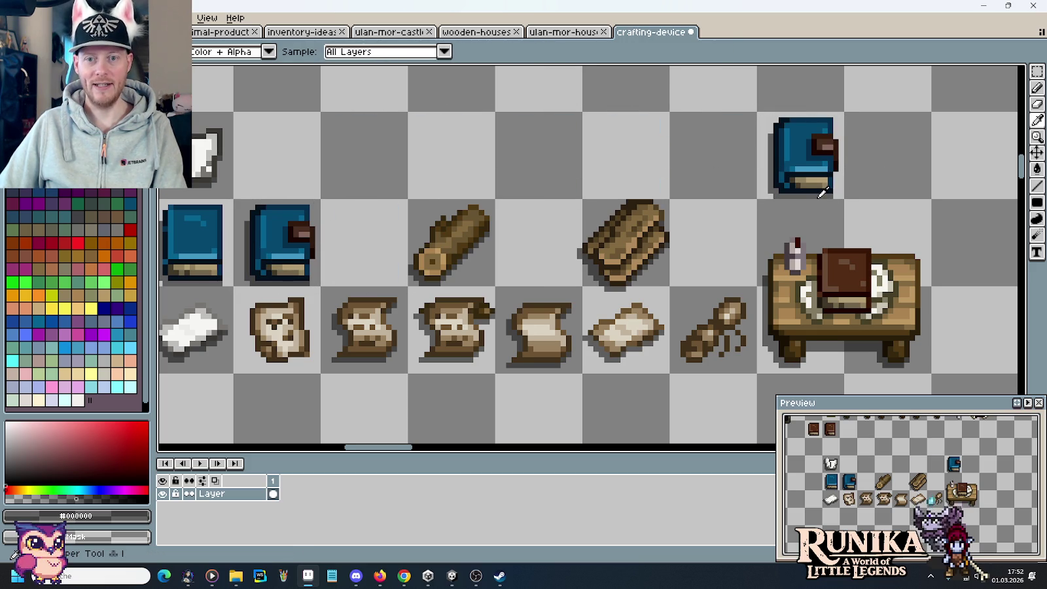
{"action": "key", "text": "minus"}
{"action": "key", "text": "minus"}
{"action": "key", "text": "minus"}
{"action": "key", "text": "minus"}
{"action": "key", "text": "minus"}
{"action": "key", "text": "minus"}
{"action": "key", "text": "minus"}
{"action": "key", "text": "minus"}
{"action": "key", "text": "minus"}
{"action": "key", "text": "minus"}
{"action": "key", "text": "minus"}
{"action": "key", "text": "minus"}
{"action": "key", "text": "minus"}
{"action": "key", "text": "minus"}
{"action": "key", "text": "m"}
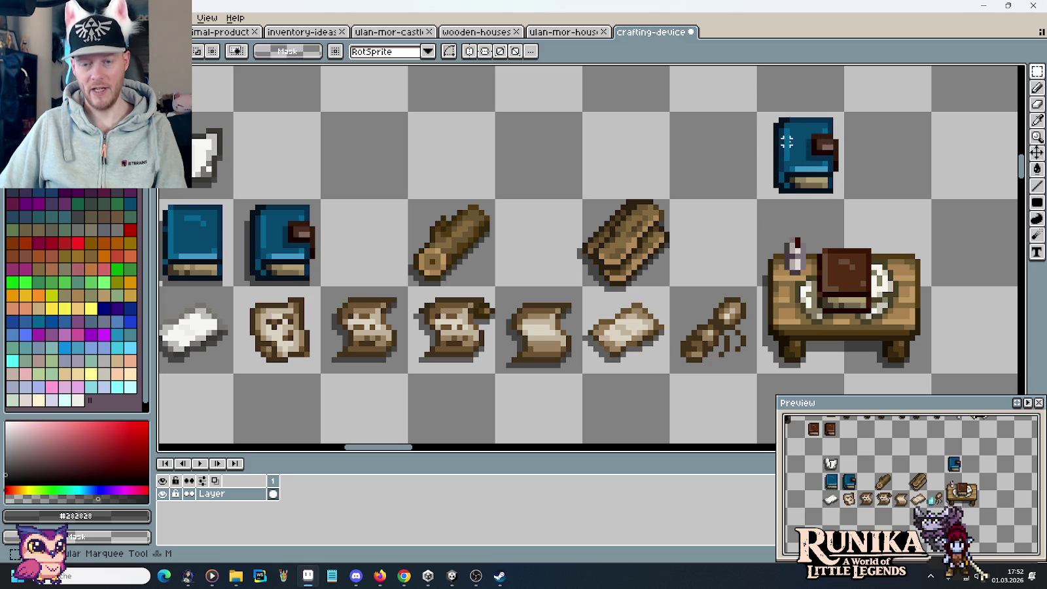
{"action": "left_click_drag", "start_coordinate": [863, 142], "coordinate": [759, 197]}
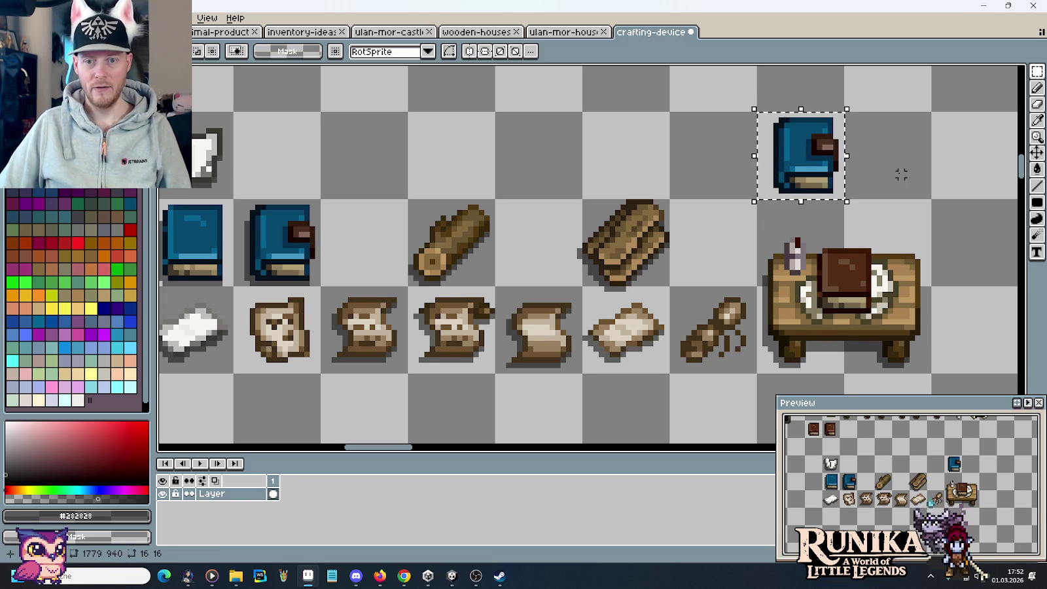
{"action": "left_click_drag", "start_coordinate": [900, 171], "coordinate": [844, 161]}
{"action": "mouse_move", "coordinate": [782, 172]}
{"action": "left_mouse_down"}
{"action": "mouse_move", "coordinate": [825, 271]}
{"action": "mouse_move", "coordinate": [805, 268]}
{"action": "mouse_move", "coordinate": [856, 175]}
{"action": "mouse_move", "coordinate": [846, 149]}
{"action": "left_mouse_up"}
{"action": "left_click", "coordinate": [914, 161]}
{"action": "scroll", "coordinate": [902, 144], "scroll_direction": "up", "scroll_amount": 2}
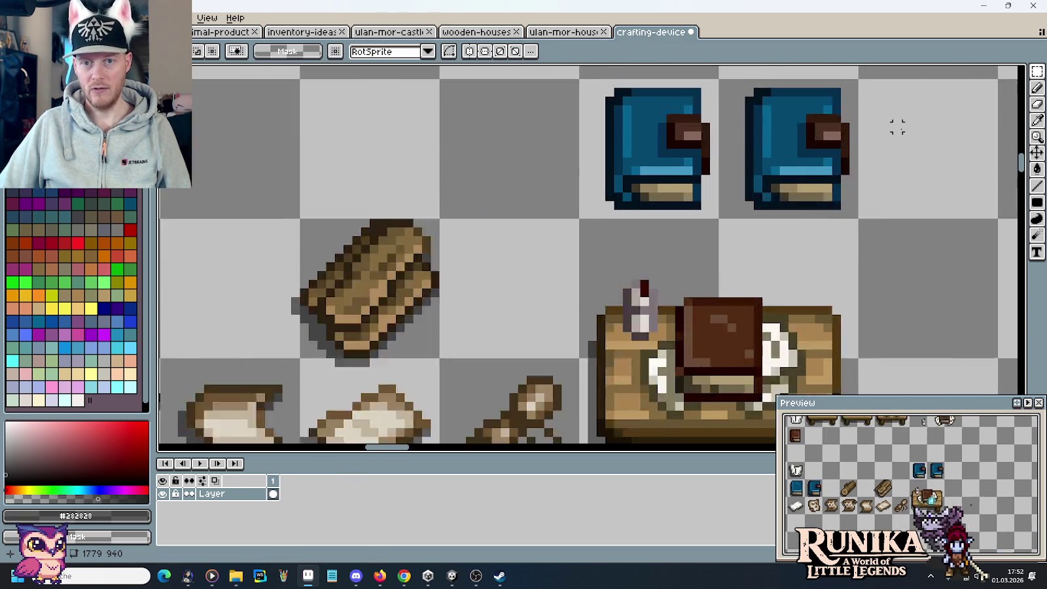
Reposition a book in its 16x16 cell and centre the three books in the zoomed view
{"action": "scroll", "coordinate": [803, 216], "scroll_direction": "up", "scroll_amount": 2}
{"action": "scroll", "coordinate": [801, 216], "scroll_direction": "down", "scroll_amount": 5}
{"action": "scroll", "coordinate": [902, 259], "scroll_direction": "down", "scroll_amount": 1}
{"action": "scroll", "coordinate": [598, 168], "scroll_direction": "up", "scroll_amount": 3}
{"action": "scroll", "coordinate": [619, 155], "scroll_direction": "up", "scroll_amount": 3}
{"action": "left_click", "coordinate": [445, 116]}
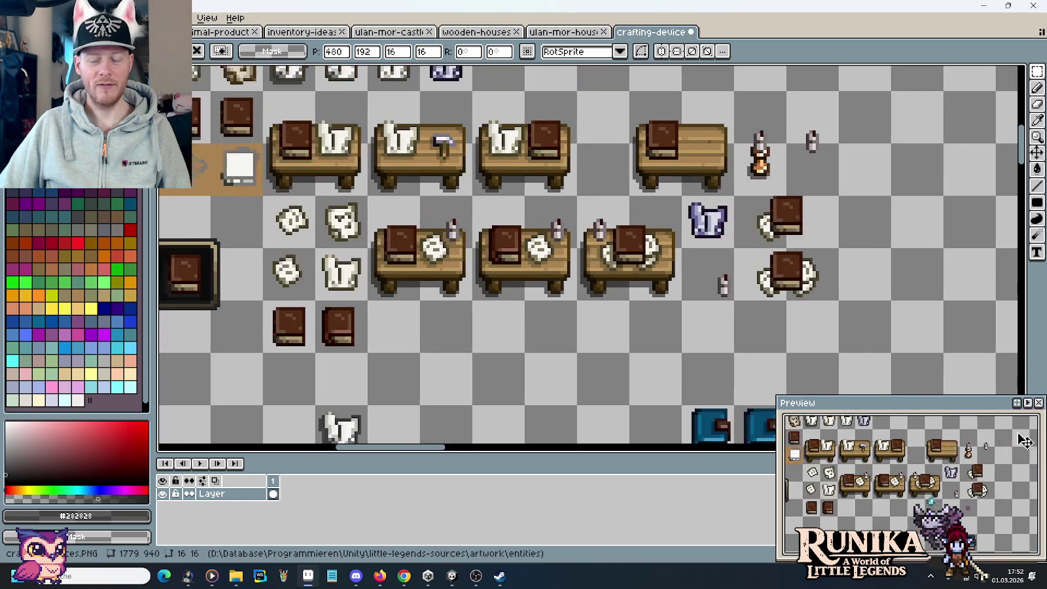
{"action": "left_click_drag", "start_coordinate": [800, 450], "coordinate": [799, 349]}
{"action": "left_click", "coordinate": [844, 324]}
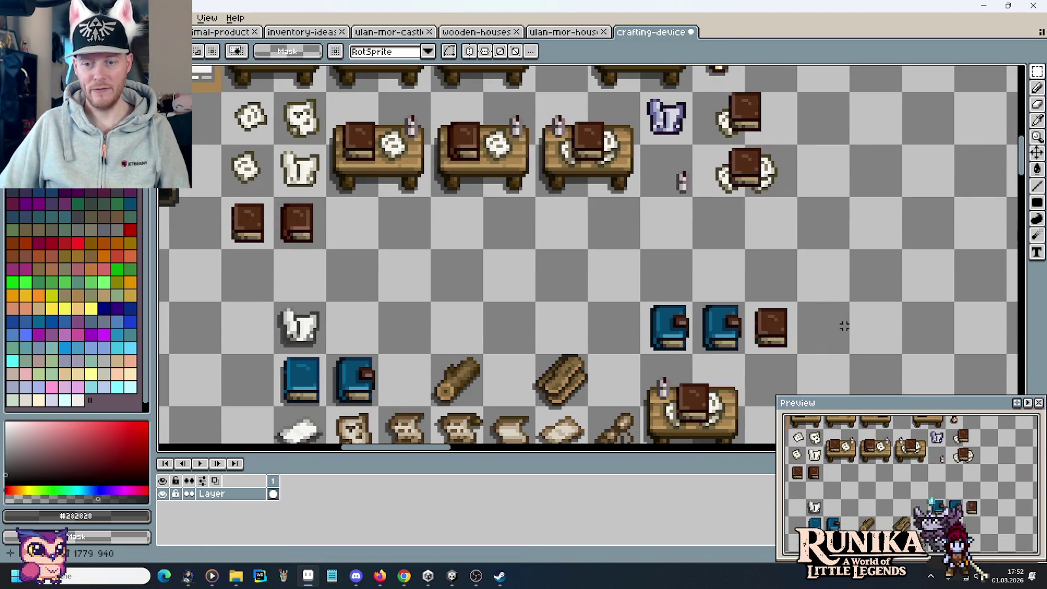
{"action": "left_click_drag", "start_coordinate": [726, 292], "coordinate": [713, 227]}
{"action": "scroll", "coordinate": [725, 296], "scroll_direction": "up", "scroll_amount": 3}
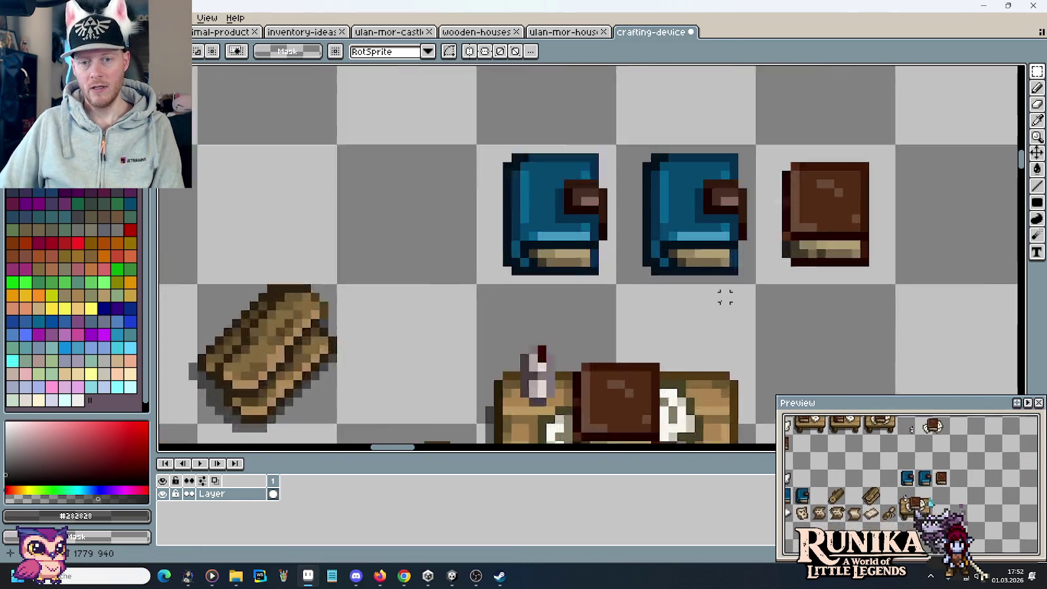
{"action": "scroll", "coordinate": [816, 227], "scroll_direction": "up", "scroll_amount": 2}
{"action": "left_click_drag", "start_coordinate": [817, 227], "coordinate": [737, 306]}
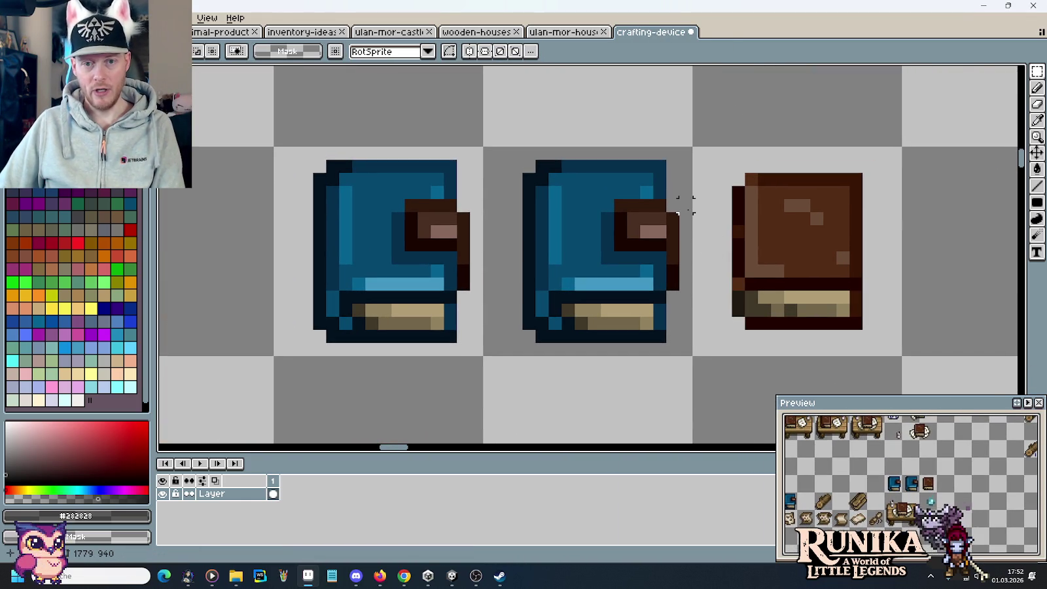
Nudge the middle book's top edge down one pixel and shift its body right one pixel
{"action": "left_click_drag", "start_coordinate": [512, 136], "coordinate": [678, 175]}
{"action": "key", "text": "Down"}
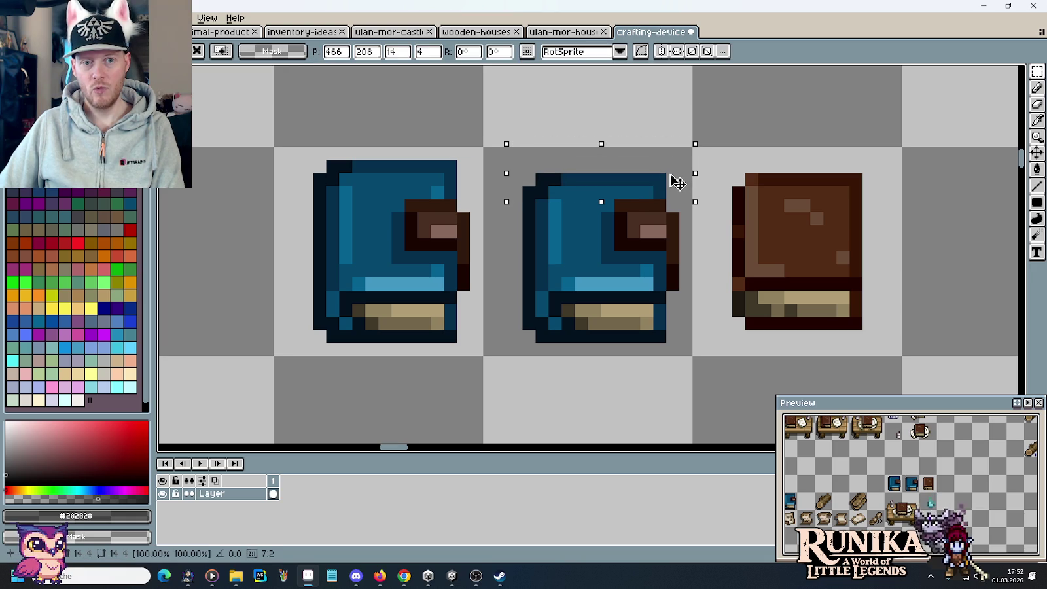
{"action": "left_click", "coordinate": [660, 370]}
{"action": "mouse_move", "coordinate": [497, 121]}
{"action": "left_mouse_down"}
{"action": "mouse_move", "coordinate": [580, 346]}
{"action": "mouse_move", "coordinate": [603, 372]}
{"action": "left_mouse_up"}
{"action": "mouse_move", "coordinate": [497, 133]}
{"action": "left_mouse_down"}
{"action": "mouse_move", "coordinate": [579, 343]}
{"action": "mouse_move", "coordinate": [592, 343]}
{"action": "left_mouse_up"}
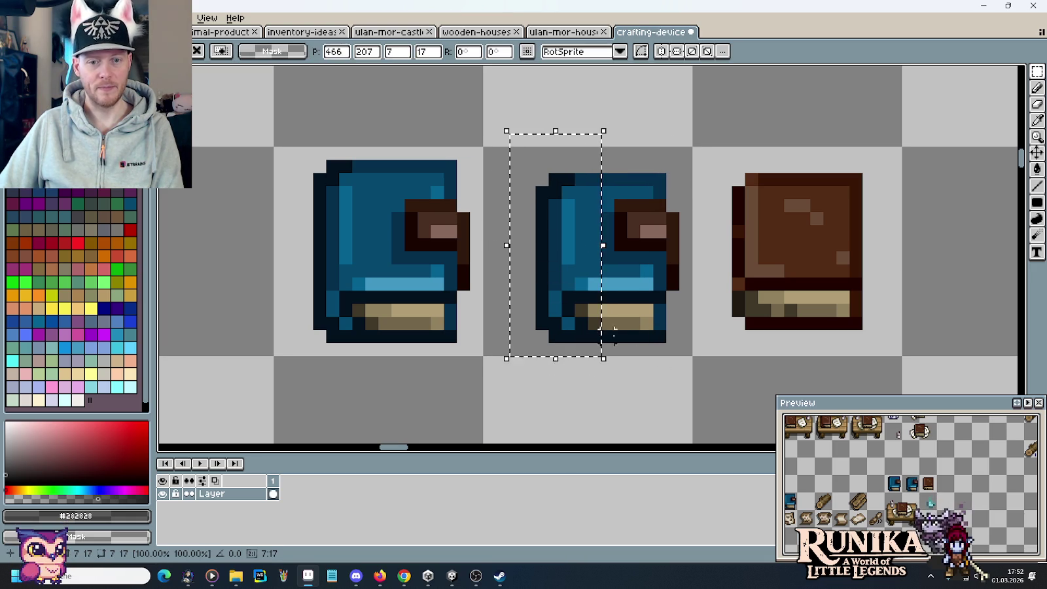
{"action": "left_click", "coordinate": [645, 335]}
Pick the beige page colour and raise the middle book's lower half one pixel
{"action": "key", "text": "b"}
{"action": "left_click", "coordinate": [606, 308], "text": "alt"}
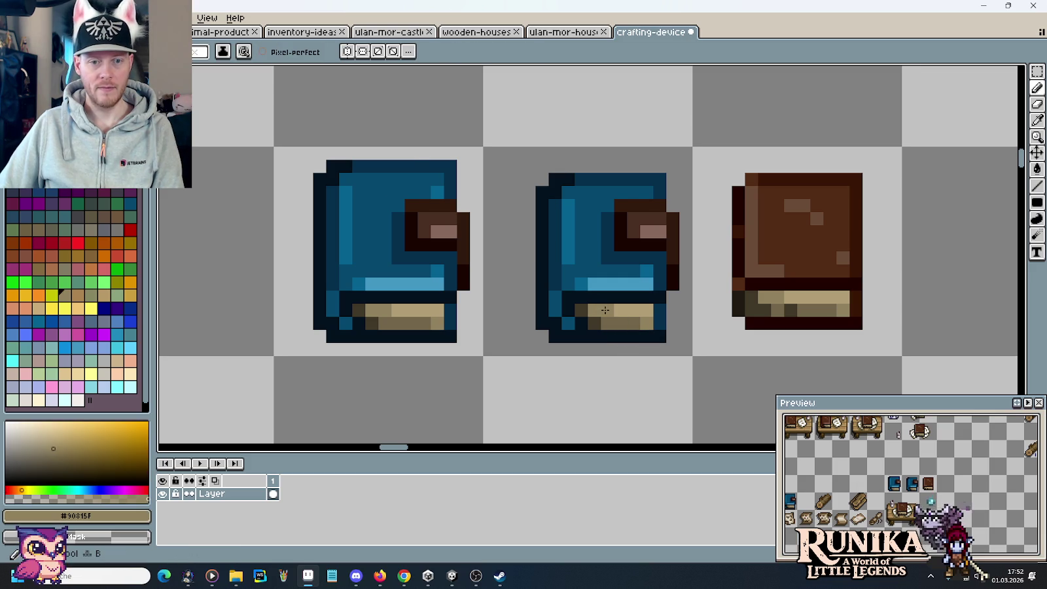
{"action": "key", "text": "m"}
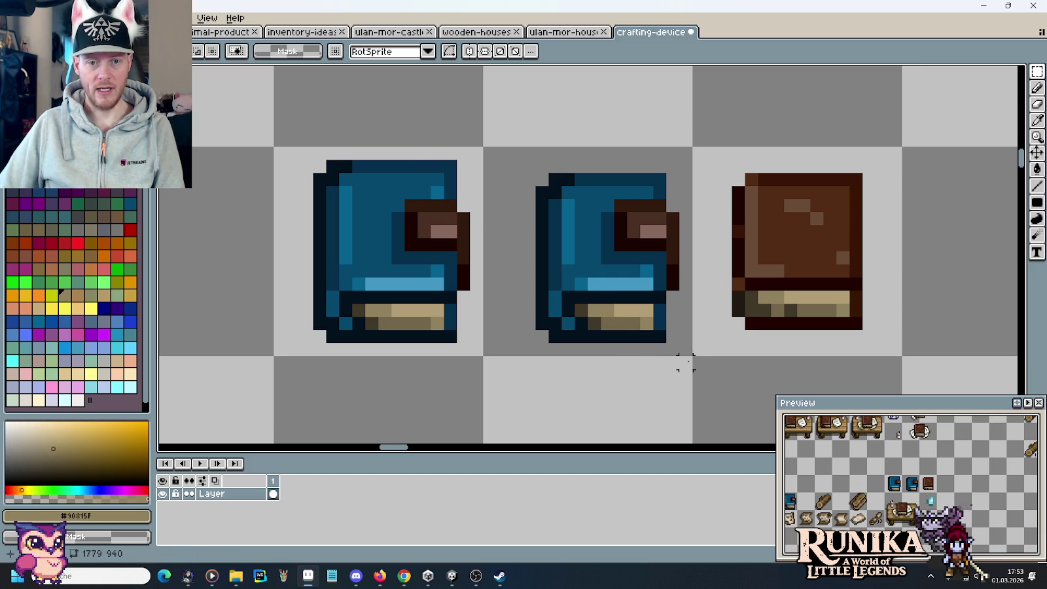
{"action": "left_click_drag", "start_coordinate": [686, 363], "coordinate": [508, 276]}
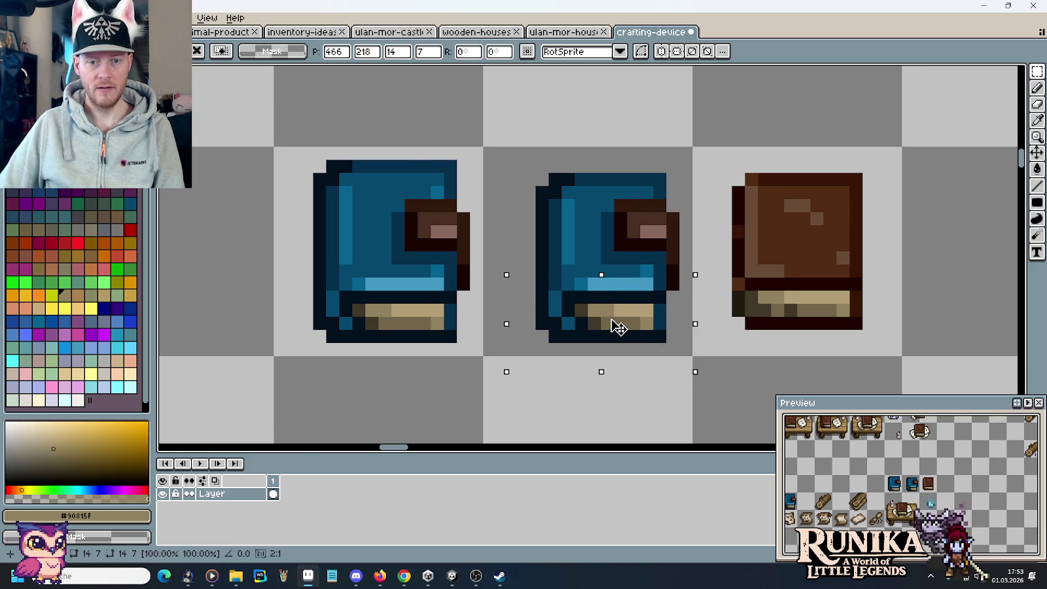
{"action": "left_click_drag", "start_coordinate": [619, 327], "coordinate": [618, 315]}
{"action": "key", "text": "ctrl+d"}
Eyedrop the dark brown outline colour for pencil touch-ups on the book
{"action": "key", "text": "b"}
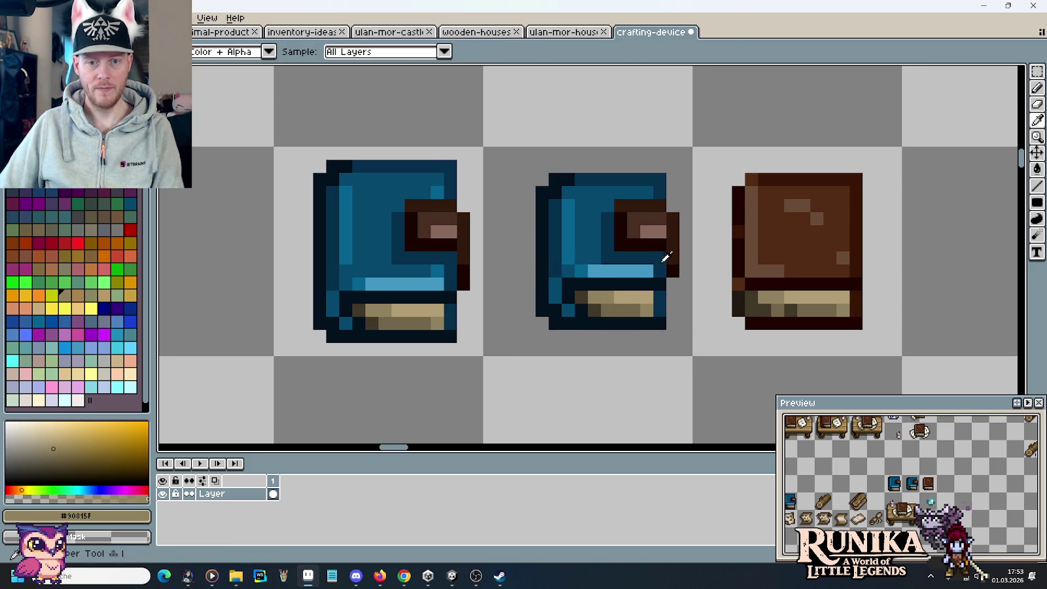
{"action": "left_click", "coordinate": [662, 260]}
{"action": "key", "text": "b"}
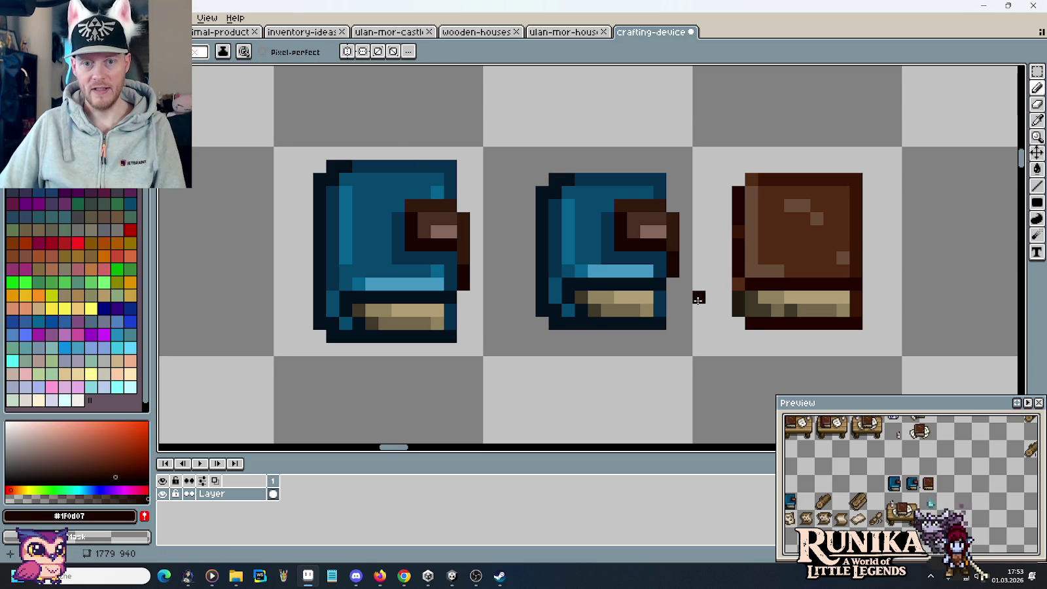
{"action": "scroll", "coordinate": [698, 299], "scroll_direction": "down", "scroll_amount": 4}
{"action": "key", "text": "m"}
{"action": "scroll", "coordinate": [700, 327], "scroll_direction": "down", "scroll_amount": 2}
Cancel placing the blue book on the table and switch to the browser's image search
{"action": "mouse_move", "coordinate": [694, 180]}
{"action": "left_mouse_down"}
{"action": "mouse_move", "coordinate": [655, 284]}
{"action": "mouse_move", "coordinate": [658, 317]}
{"action": "left_mouse_up"}
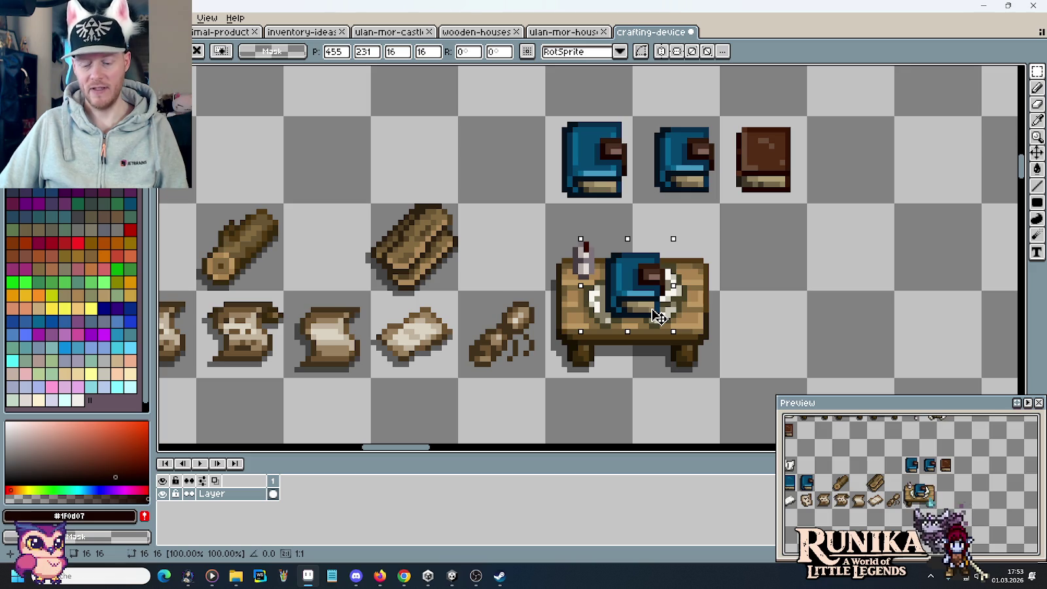
{"action": "key", "text": "Escape"}
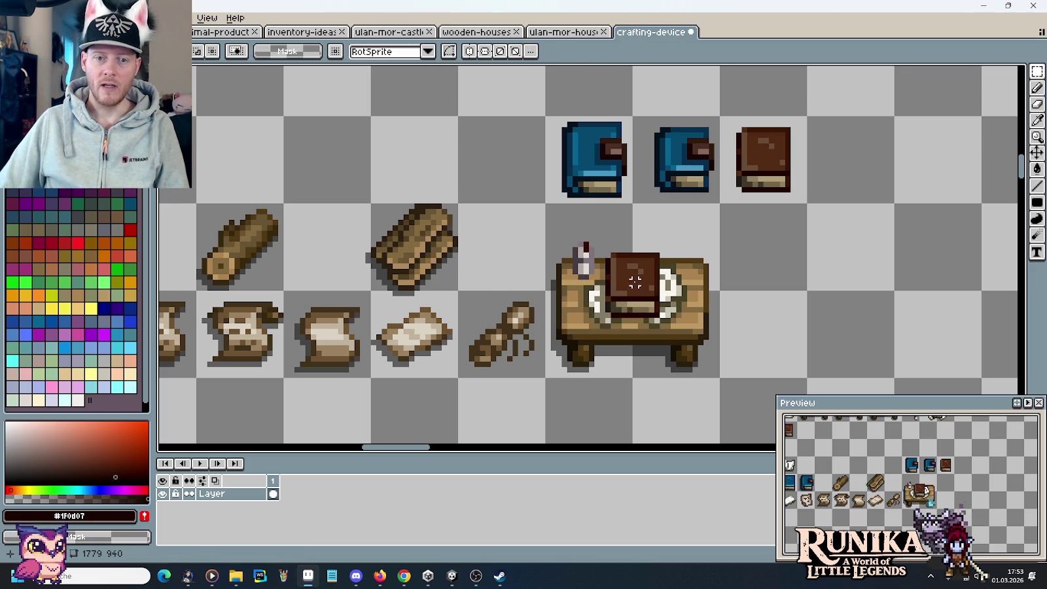
{"action": "left_click", "coordinate": [403, 576]}
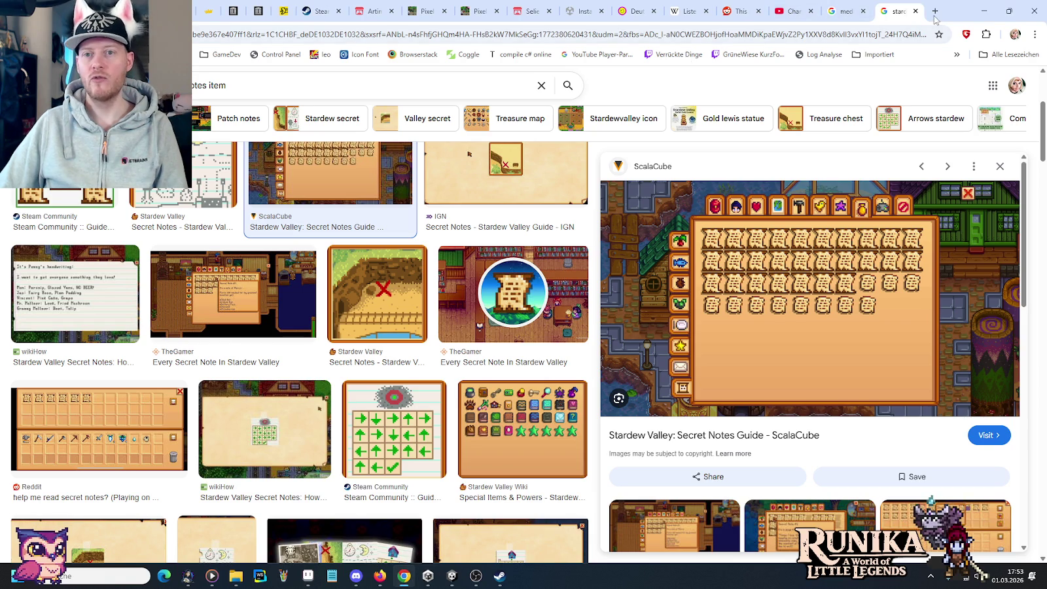
Search Google Images for 'medieval architecture table', browse results, then start shortening it to 'architect'
{"action": "left_click", "coordinate": [541, 85]}
{"action": "type", "text": "medieval ar"}
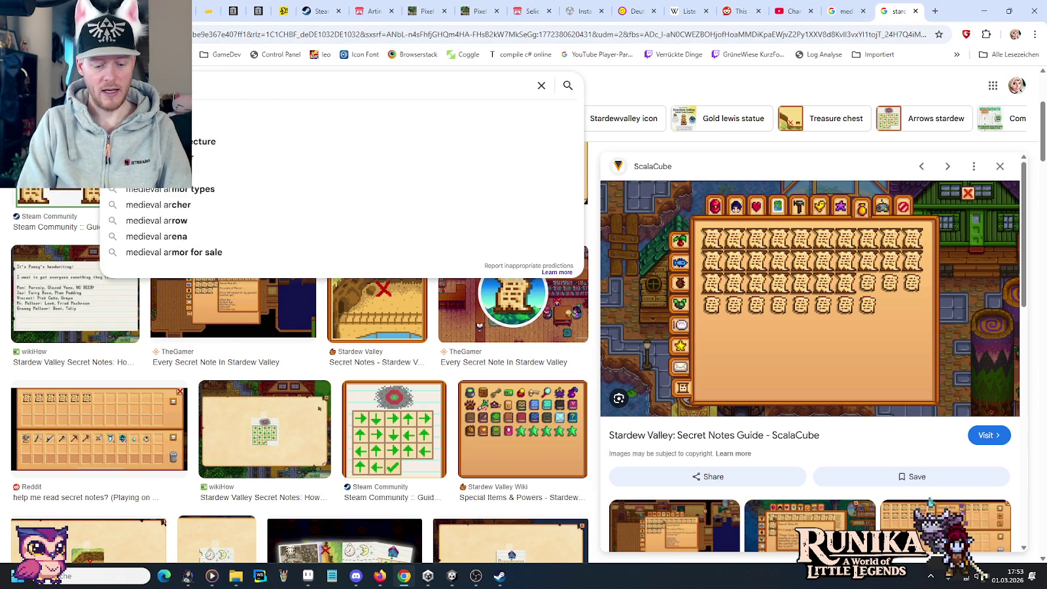
{"action": "type", "text": "chitecture t"}
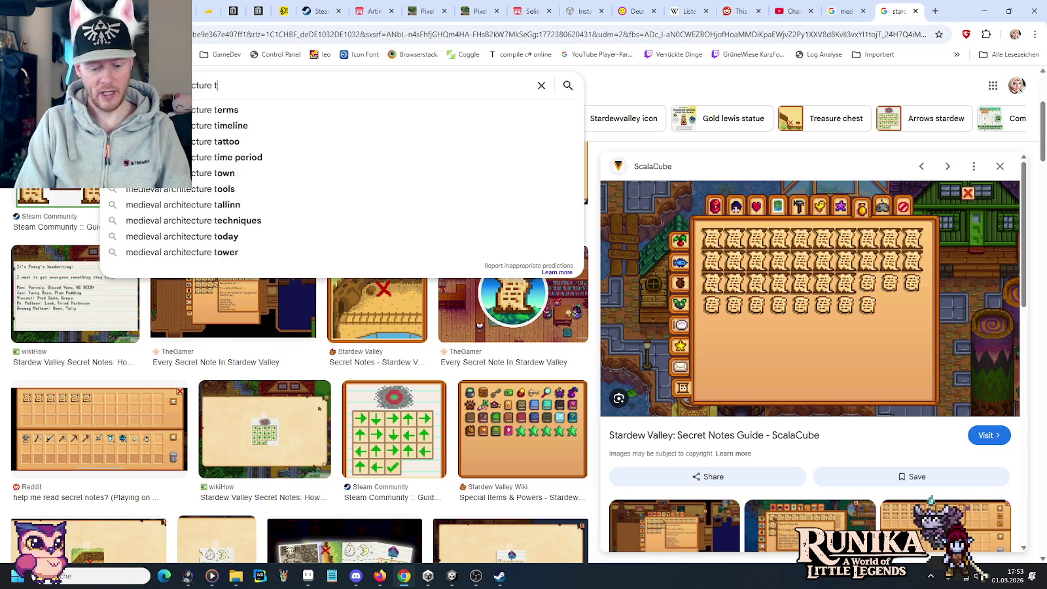
{"action": "type", "text": "able"}
{"action": "key", "text": "Return"}
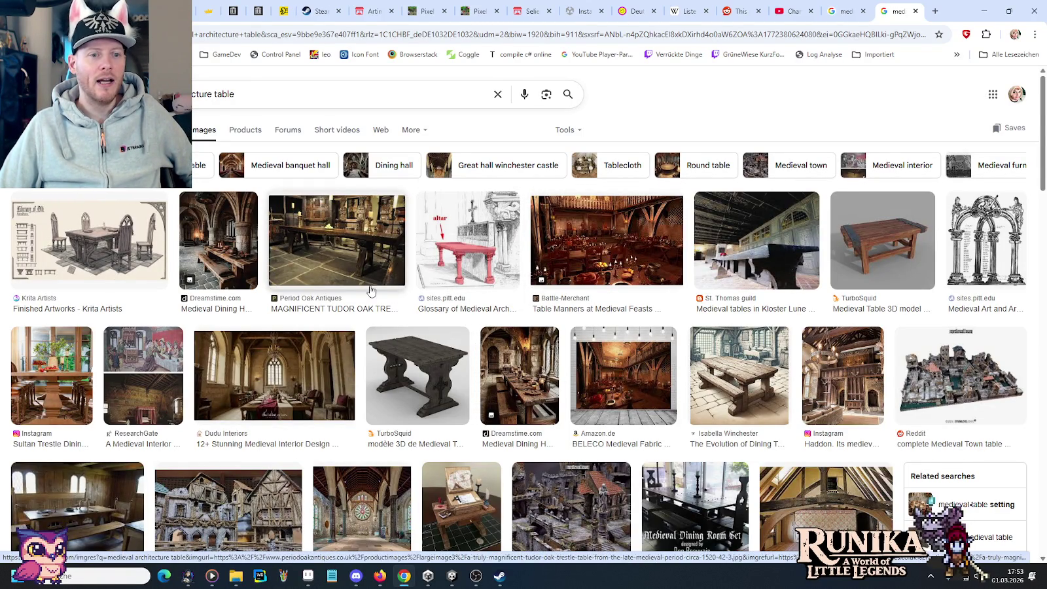
{"action": "scroll", "coordinate": [330, 355], "scroll_direction": "down", "scroll_amount": 3}
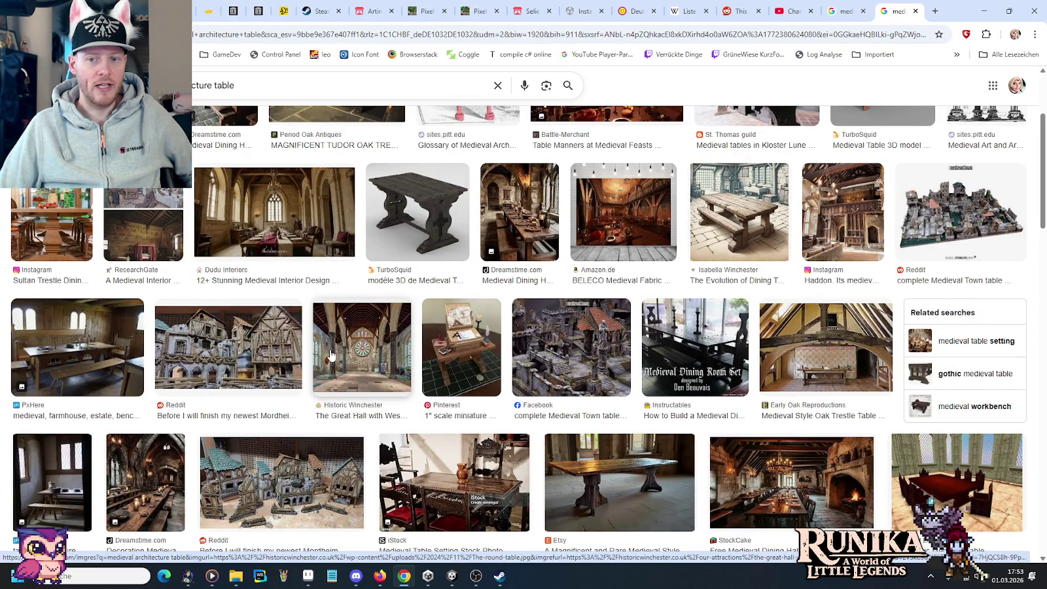
{"action": "scroll", "coordinate": [331, 355], "scroll_direction": "up", "scroll_amount": 3}
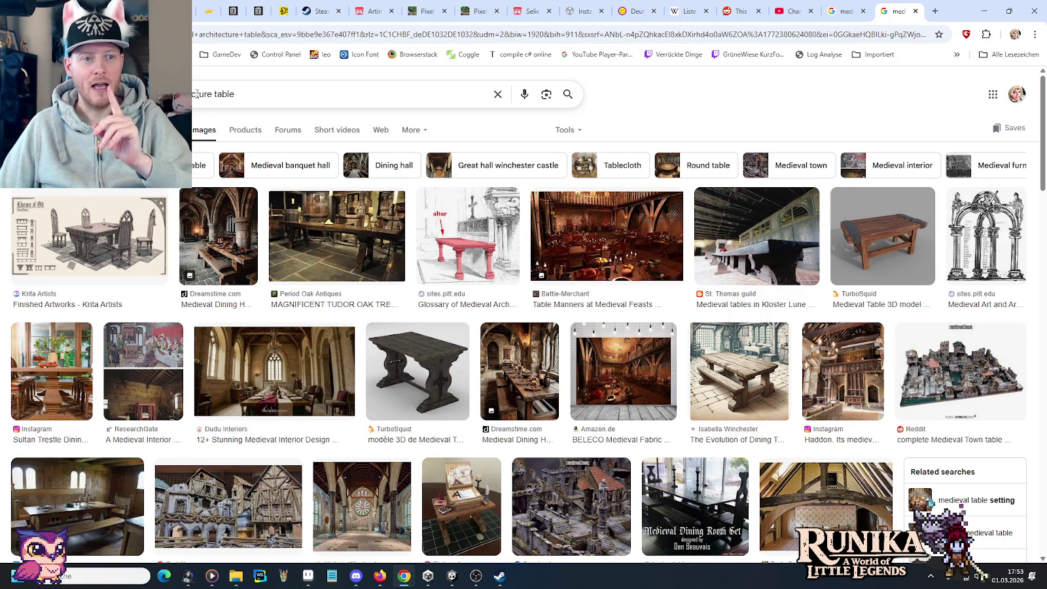
{"action": "left_click", "coordinate": [211, 93]}
{"action": "key", "text": "BackSpace"}
{"action": "key", "text": "BackSpace"}
{"action": "key", "text": "BackSpace"}
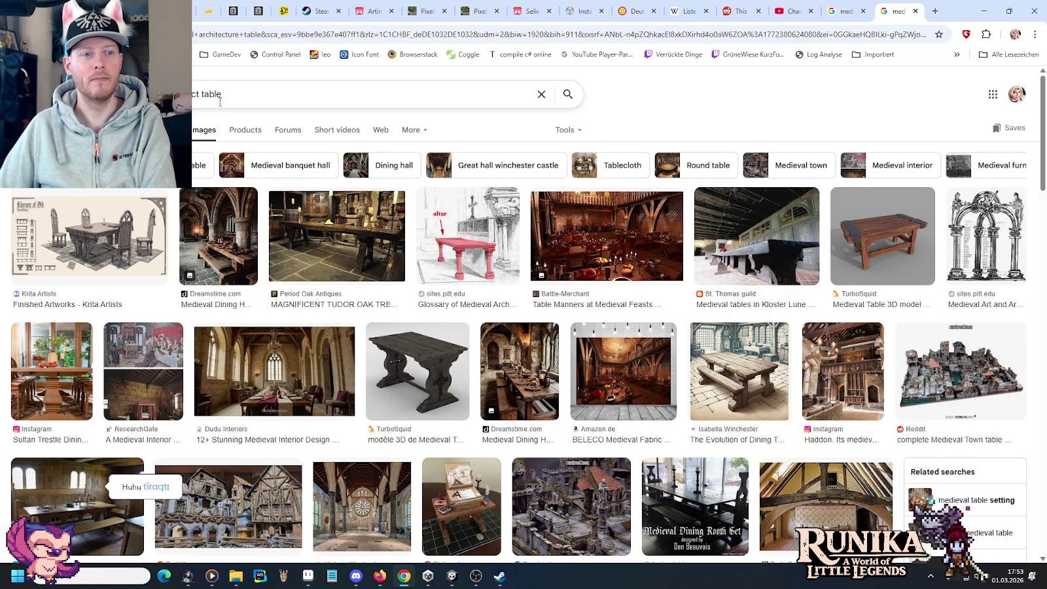
Run the 'medieval architect table' search, browse the results, and return to Aseprite
{"action": "key", "text": "Return"}
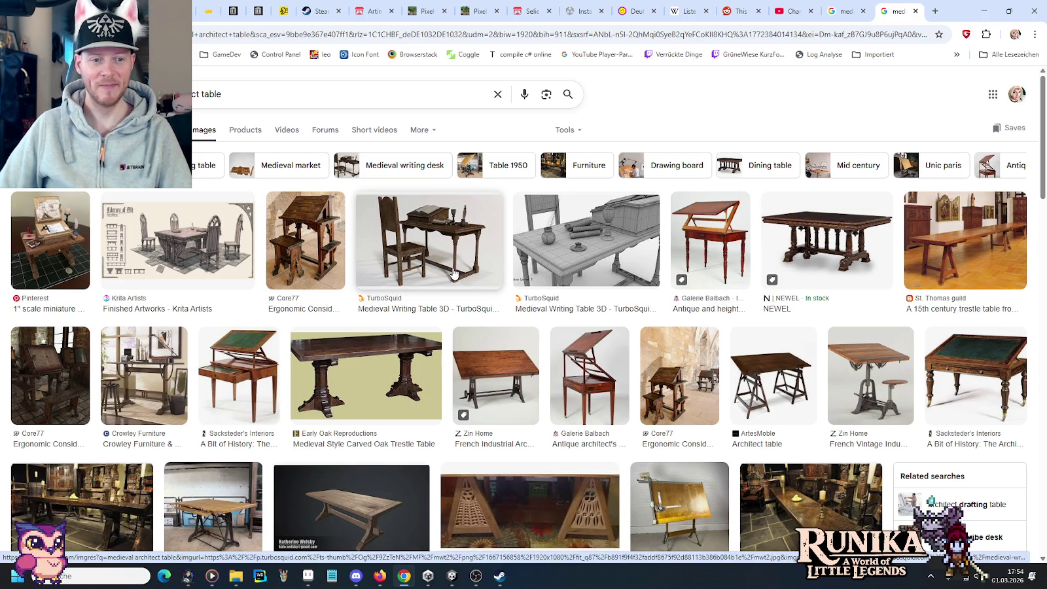
{"action": "mouse_move", "coordinate": [452, 576]}
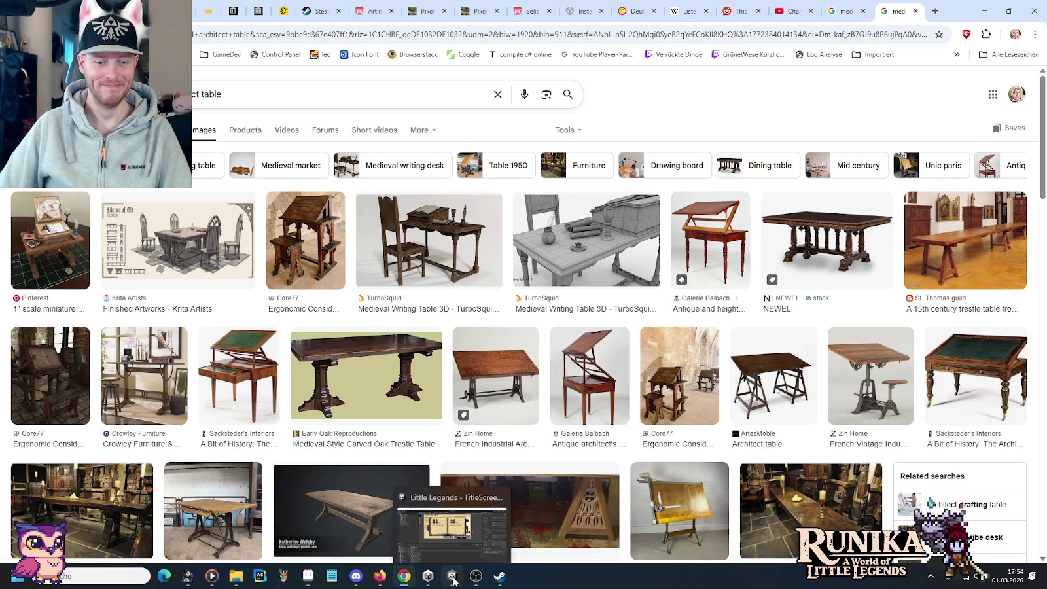
{"action": "left_click", "coordinate": [307, 575]}
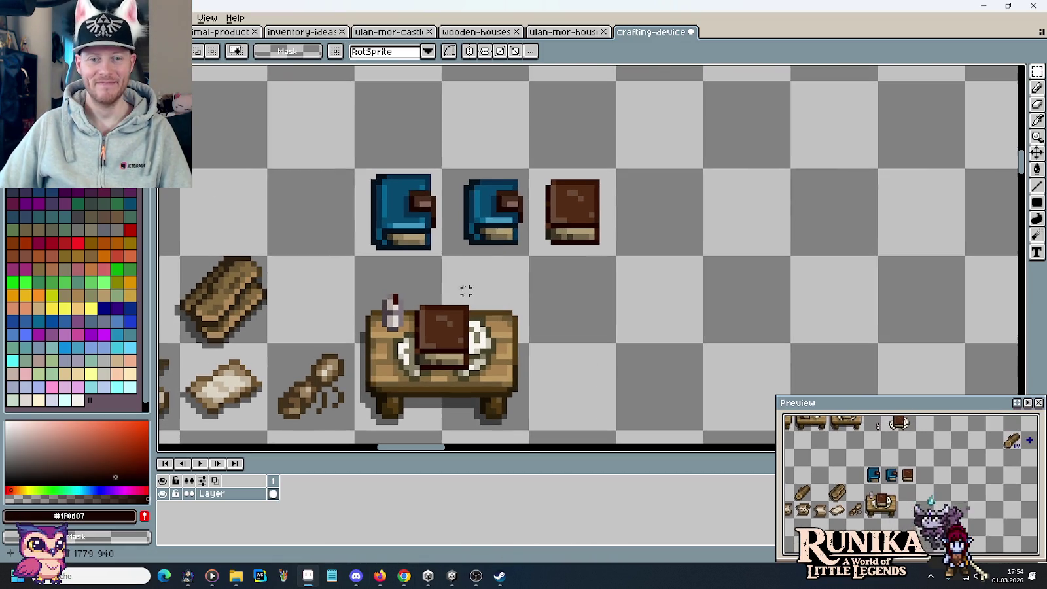
Copy the middle blue book and paste it into the empty cell one cell right
{"action": "scroll", "coordinate": [487, 218], "scroll_direction": "up", "scroll_amount": 1}
{"action": "scroll", "coordinate": [488, 217], "scroll_direction": "up", "scroll_amount": 2}
{"action": "key", "text": "ctrl+c"}
{"action": "mouse_move", "coordinate": [487, 217]}
{"action": "left_mouse_down"}
{"action": "mouse_move", "coordinate": [603, 316]}
{"action": "mouse_move", "coordinate": [526, 175]}
{"action": "left_mouse_up"}
{"action": "key", "text": "ctrl+v"}
{"action": "left_click_drag", "start_coordinate": [549, 313], "coordinate": [759, 313]}
{"action": "left_click", "coordinate": [660, 298]}
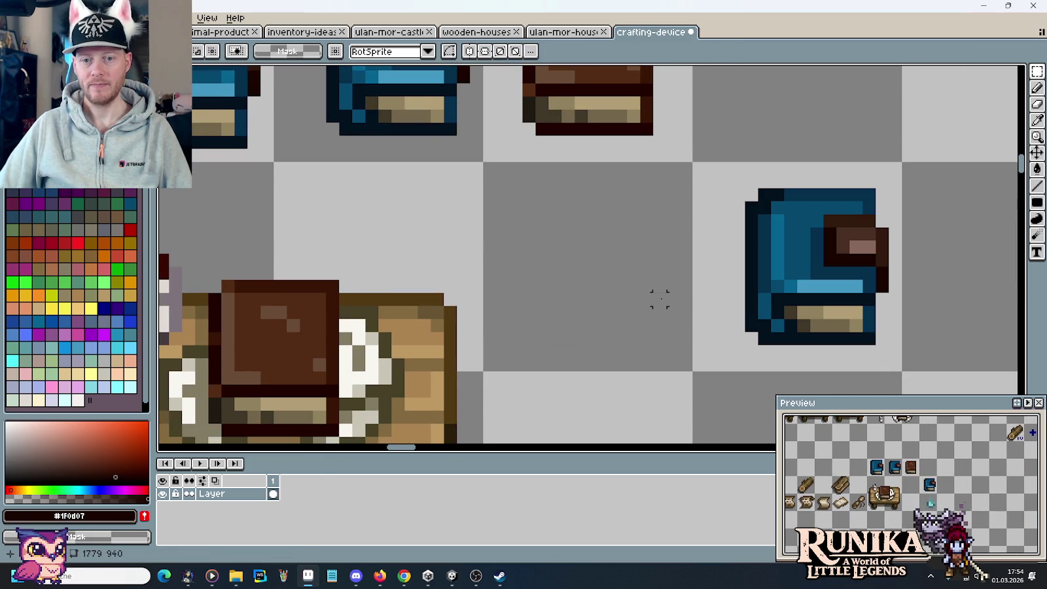
Move the dark strip under the blue book to its left and pick dark navy
{"action": "left_click_drag", "start_coordinate": [903, 373], "coordinate": [757, 330]}
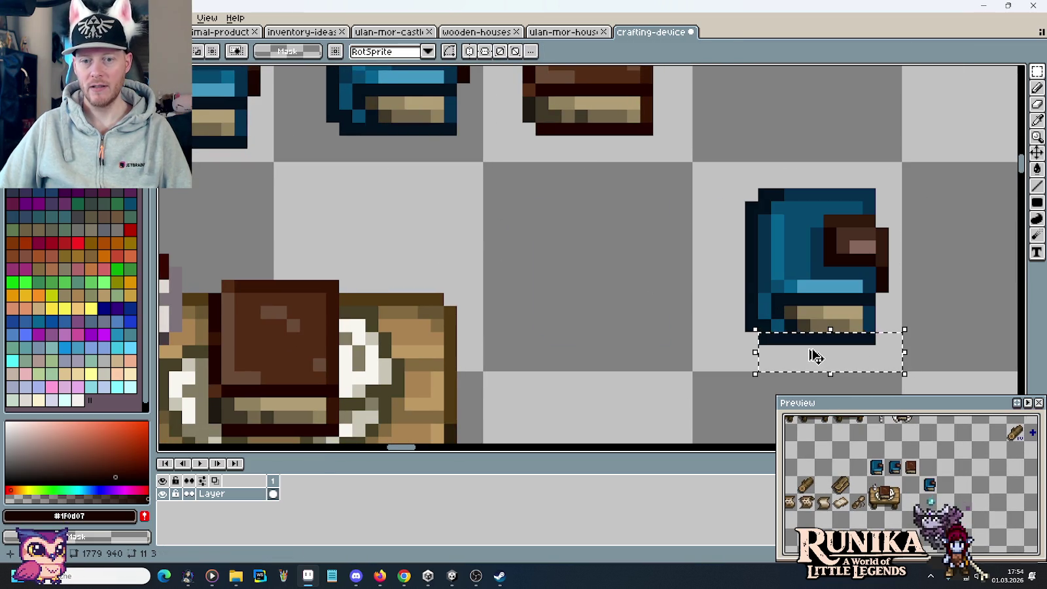
{"action": "left_click_drag", "start_coordinate": [815, 355], "coordinate": [635, 353]}
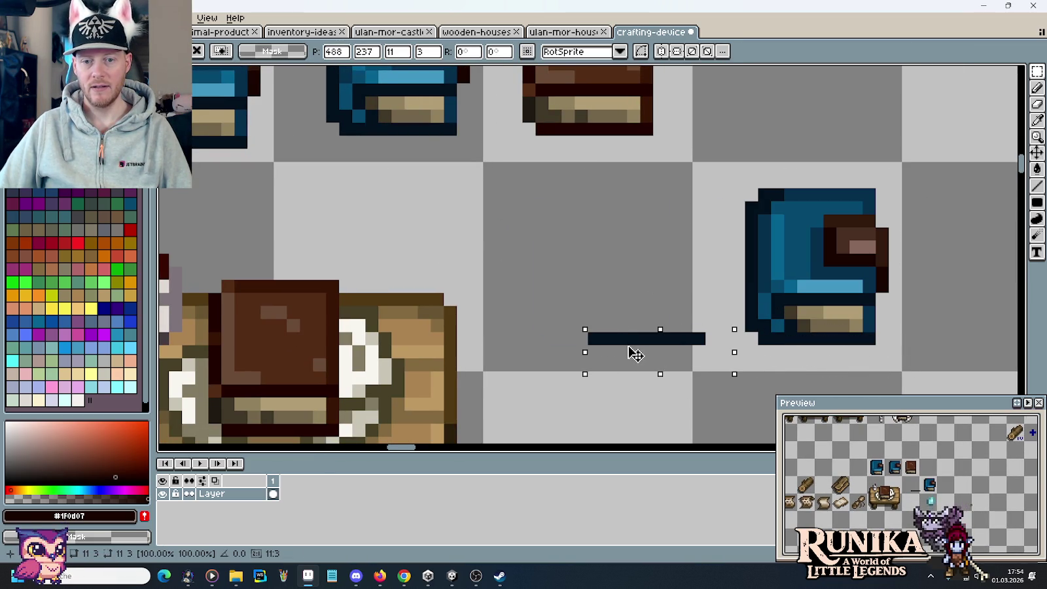
{"action": "left_click", "coordinate": [816, 362]}
{"action": "left_click", "coordinate": [752, 323], "text": "alt"}
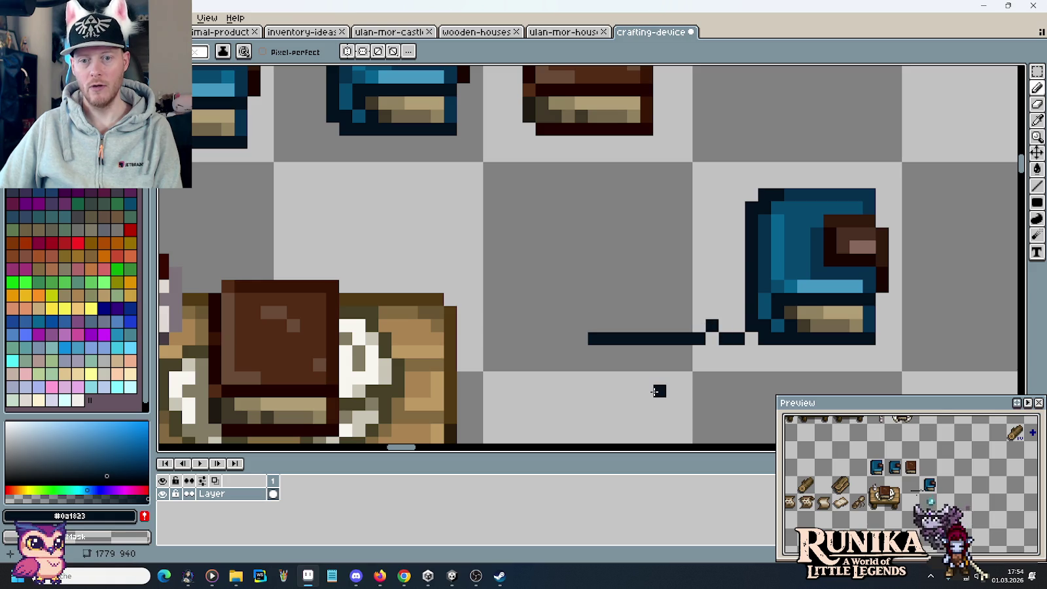
{"action": "scroll", "coordinate": [655, 391], "scroll_direction": "down", "scroll_amount": 3}
{"action": "mouse_move", "coordinate": [603, 390]}
{"action": "left_mouse_down"}
{"action": "mouse_move", "coordinate": [893, 284]}
{"action": "mouse_move", "coordinate": [720, 294]}
{"action": "left_mouse_up"}
{"action": "scroll", "coordinate": [709, 218], "scroll_direction": "up", "scroll_amount": 1}
{"action": "scroll", "coordinate": [710, 218], "scroll_direction": "up", "scroll_amount": 1}
{"action": "scroll", "coordinate": [710, 223], "scroll_direction": "down", "scroll_amount": 1}
{"action": "scroll", "coordinate": [700, 215], "scroll_direction": "up", "scroll_amount": 1}
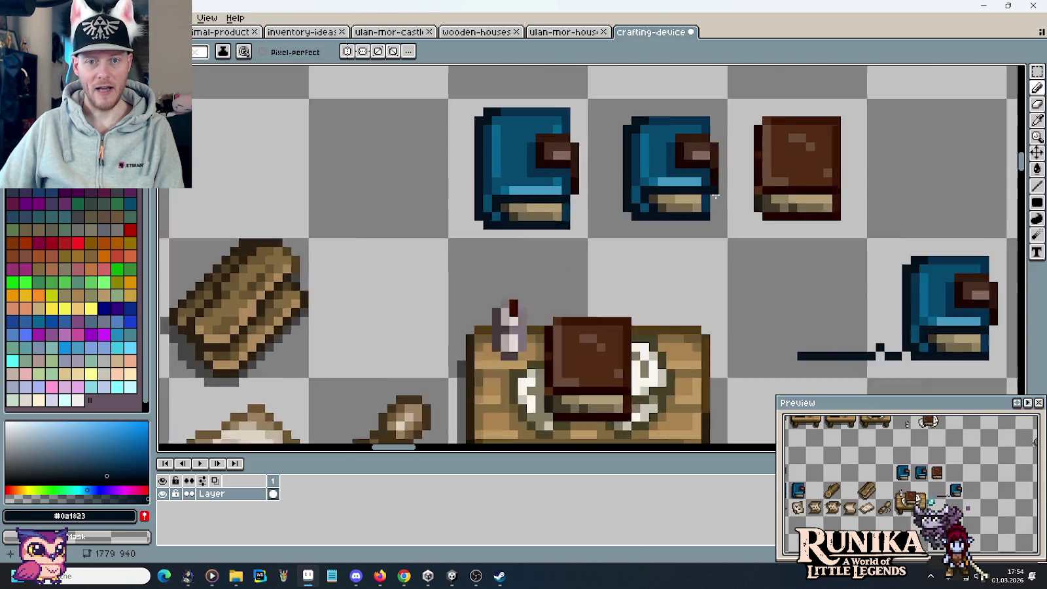
{"action": "scroll", "coordinate": [700, 216], "scroll_direction": "up", "scroll_amount": 1}
Select a 5x2 block on the book, trial-nudge it up and right, then cancel the move
{"action": "key", "text": "m"}
{"action": "mouse_move", "coordinate": [615, 195]}
{"action": "left_mouse_down"}
{"action": "mouse_move", "coordinate": [679, 220]}
{"action": "mouse_move", "coordinate": [661, 216]}
{"action": "mouse_move", "coordinate": [406, 334]}
{"action": "mouse_move", "coordinate": [402, 351]}
{"action": "left_mouse_up"}
{"action": "scroll", "coordinate": [402, 352], "scroll_direction": "up", "scroll_amount": 2}
{"action": "scroll", "coordinate": [397, 345], "scroll_direction": "up", "scroll_amount": 2}
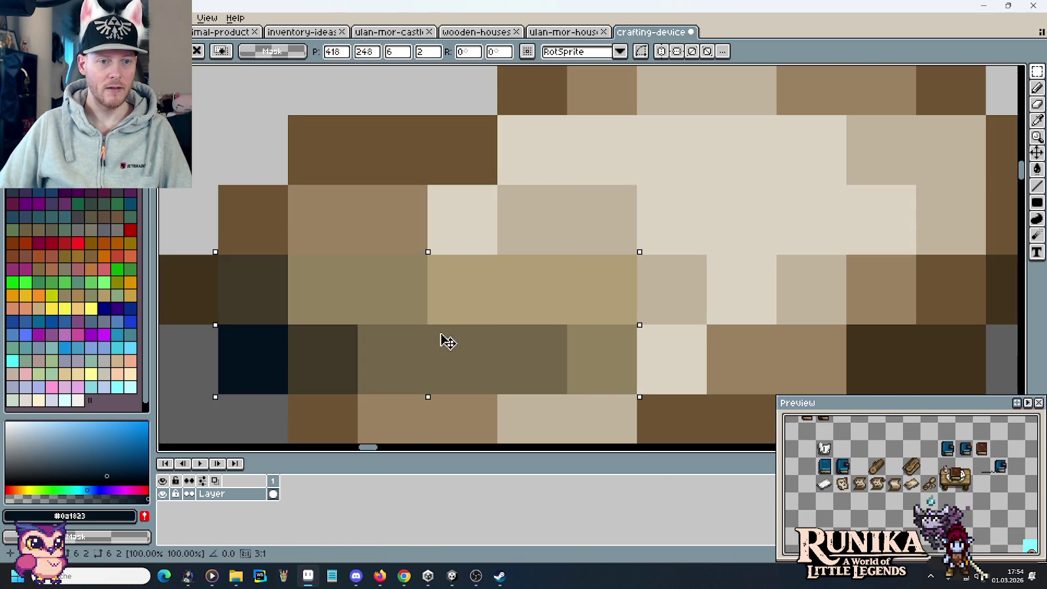
{"action": "key", "text": "Up"}
{"action": "left_click_drag", "start_coordinate": [503, 297], "coordinate": [564, 284]}
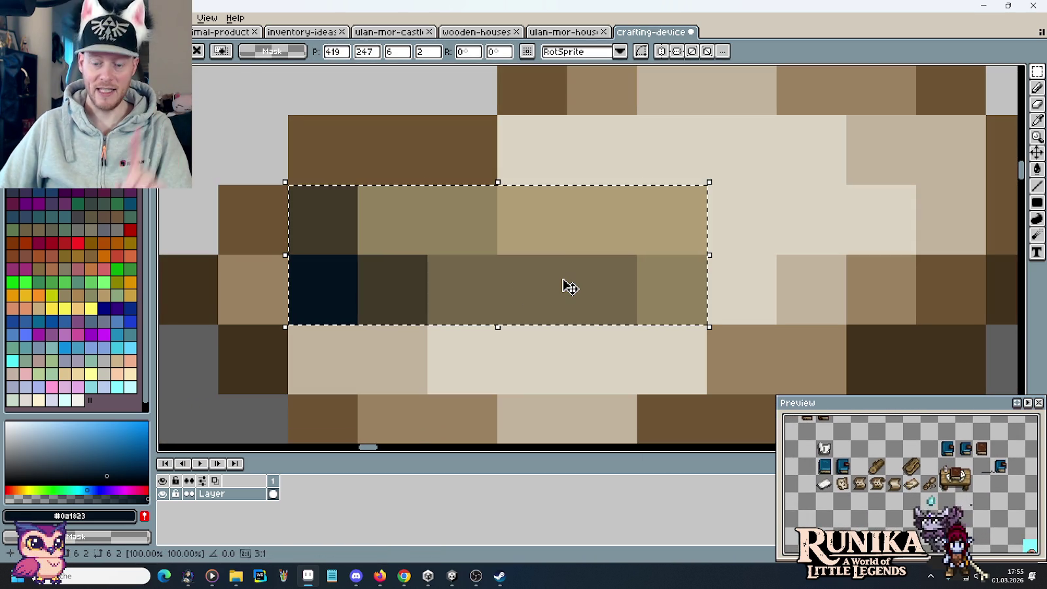
{"action": "key", "text": "Escape"}
{"action": "scroll", "coordinate": [560, 284], "scroll_direction": "down", "scroll_amount": 4}
{"action": "scroll", "coordinate": [559, 280], "scroll_direction": "down", "scroll_amount": 2}
{"action": "scroll", "coordinate": [507, 156], "scroll_direction": "down", "scroll_amount": 1}
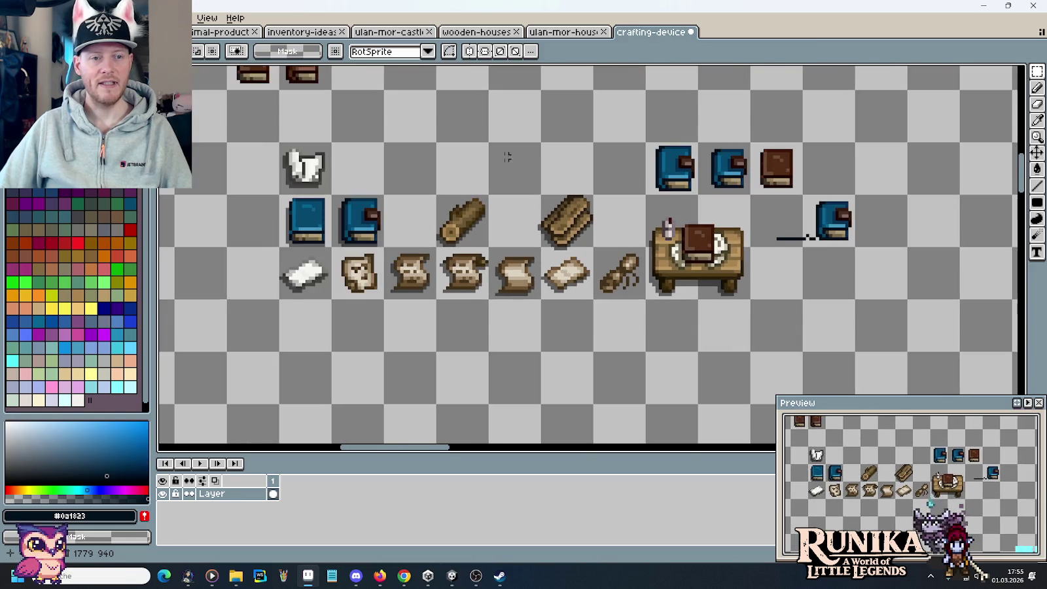
{"action": "scroll", "coordinate": [657, 358], "scroll_direction": "up", "scroll_amount": 2}
{"action": "mouse_move", "coordinate": [657, 358]}
{"action": "left_mouse_down"}
{"action": "mouse_move", "coordinate": [667, 443]}
{"action": "mouse_move", "coordinate": [814, 290]}
{"action": "mouse_move", "coordinate": [451, 177]}
{"action": "mouse_move", "coordinate": [477, 321]}
{"action": "left_mouse_up"}
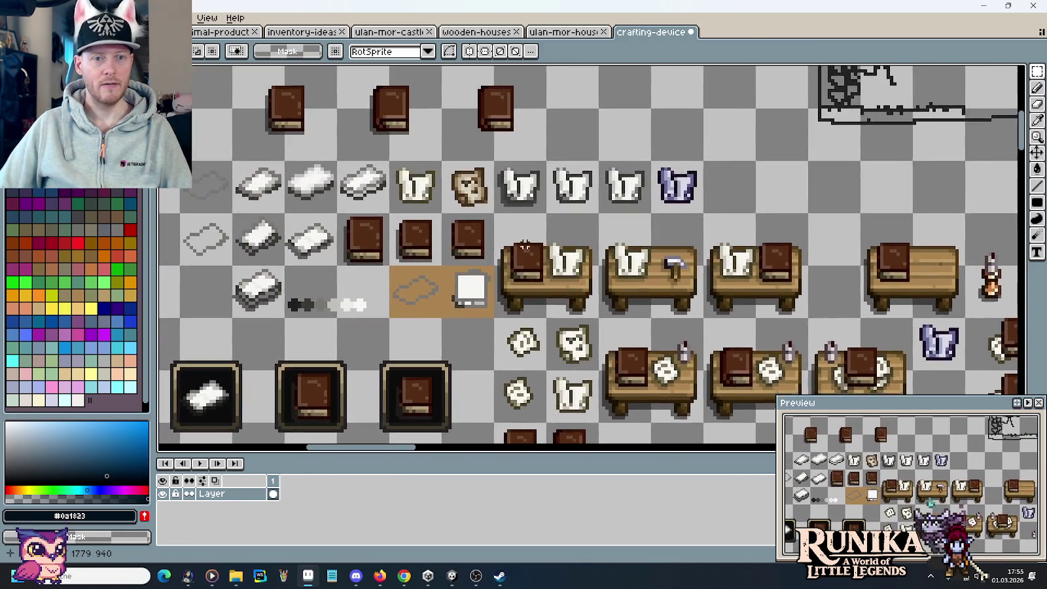
{"action": "scroll", "coordinate": [469, 167], "scroll_direction": "up", "scroll_amount": 2}
{"action": "scroll", "coordinate": [470, 166], "scroll_direction": "down", "scroll_amount": 2}
{"action": "scroll", "coordinate": [469, 166], "scroll_direction": "down", "scroll_amount": 2}
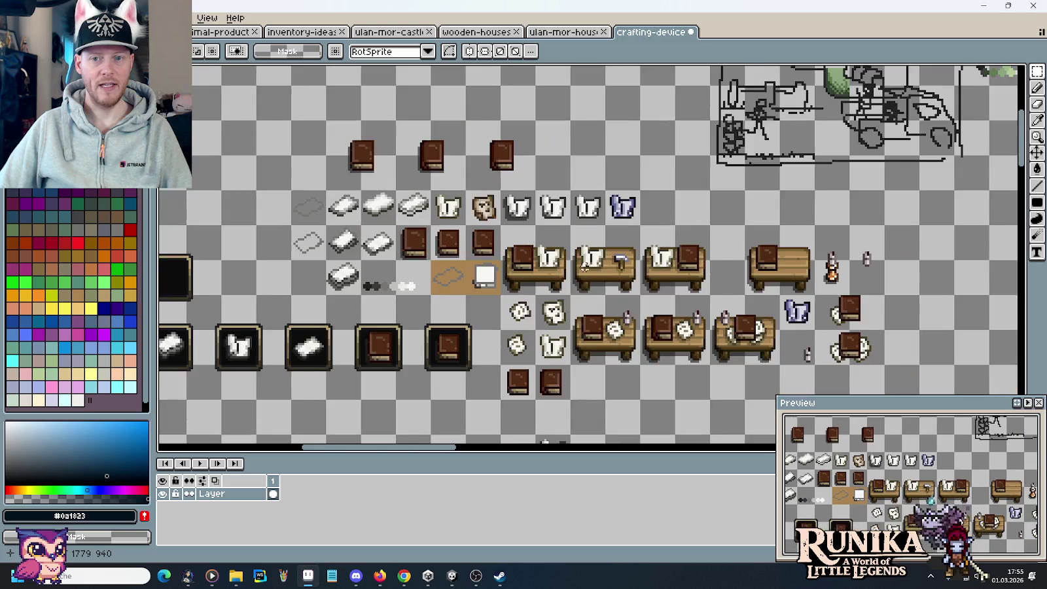
{"action": "scroll", "coordinate": [469, 166], "scroll_direction": "up", "scroll_amount": 1}
{"action": "scroll", "coordinate": [619, 315], "scroll_direction": "up", "scroll_amount": 2}
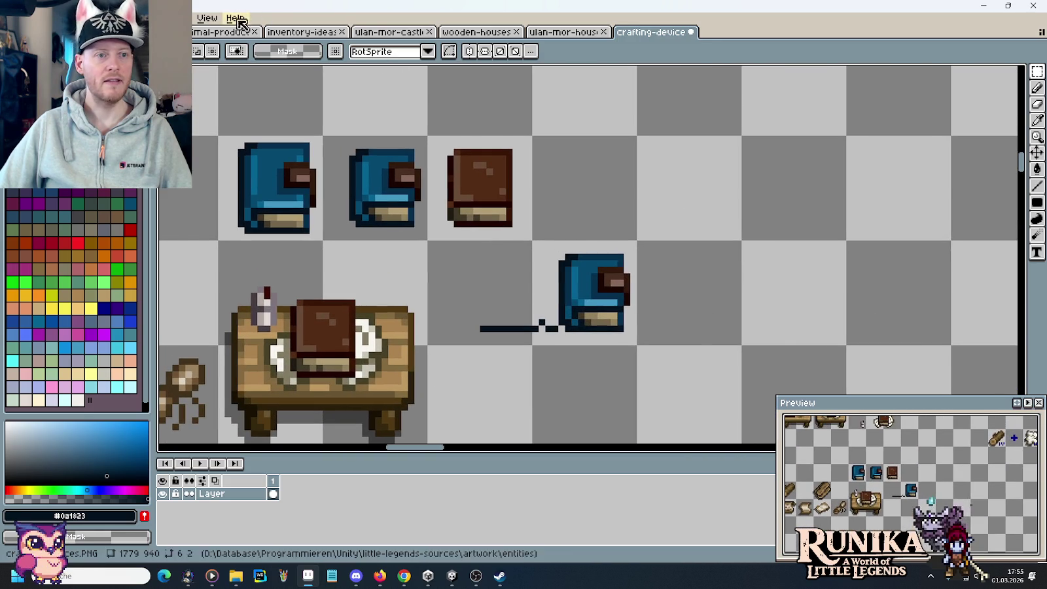
{"action": "left_click", "coordinate": [223, 32]}
{"action": "scroll", "coordinate": [739, 224], "scroll_direction": "up", "scroll_amount": 2}
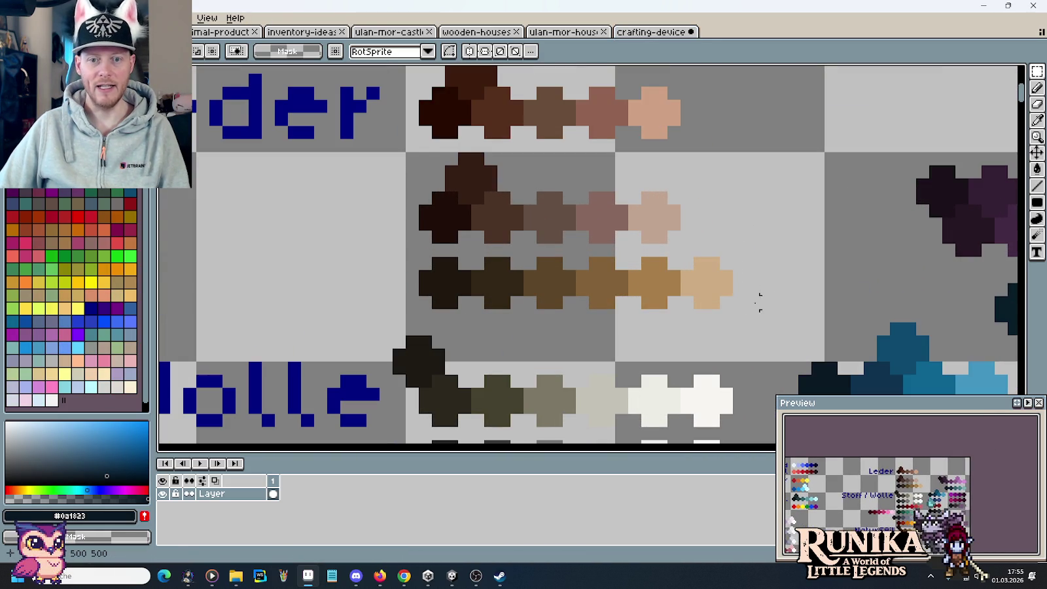
{"action": "left_click_drag", "start_coordinate": [748, 311], "coordinate": [419, 65]}
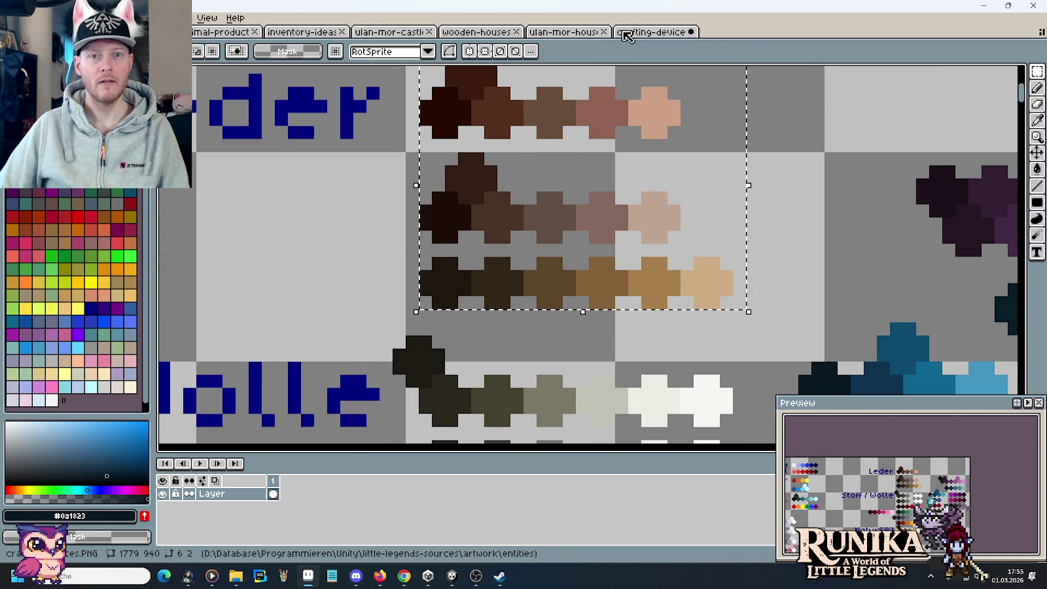
{"action": "left_click", "coordinate": [627, 36]}
{"action": "scroll", "coordinate": [732, 224], "scroll_direction": "up", "scroll_amount": 2}
{"action": "scroll", "coordinate": [626, 261], "scroll_direction": "up", "scroll_amount": 1}
{"action": "scroll", "coordinate": [771, 106], "scroll_direction": "up", "scroll_amount": 1}
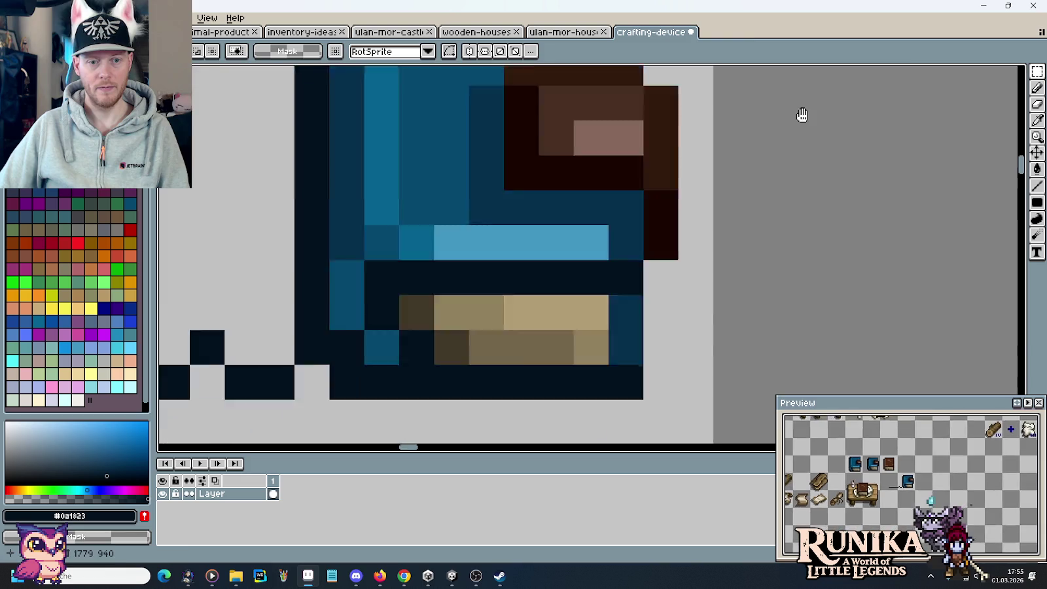
{"action": "key", "text": "ctrl+v"}
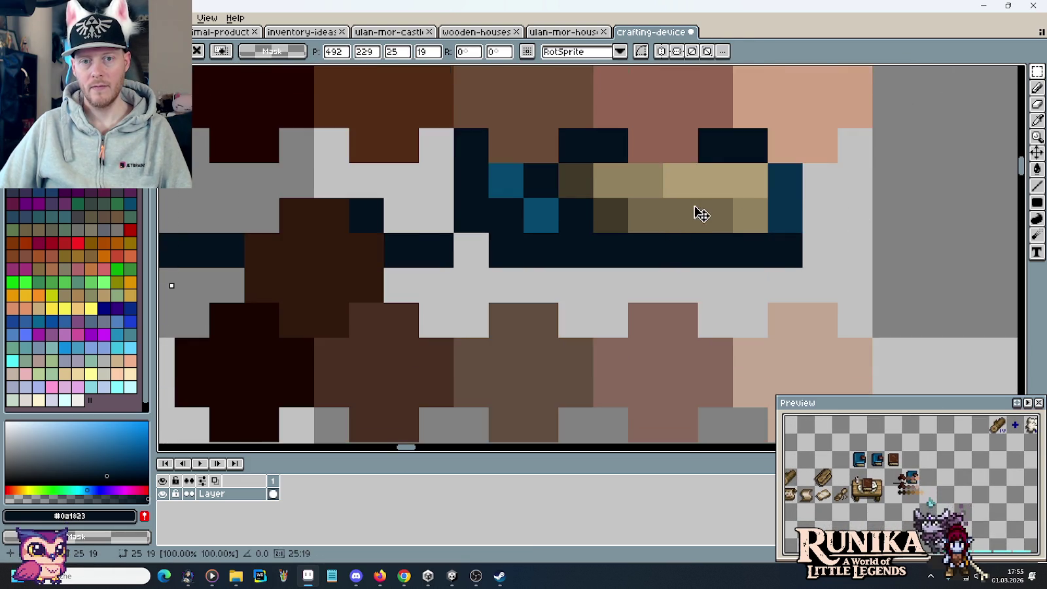
{"action": "key", "text": "Up"}
{"action": "key", "text": "Up"}
{"action": "key", "text": "Up"}
{"action": "key", "text": "Up"}
{"action": "key", "text": "Left"}
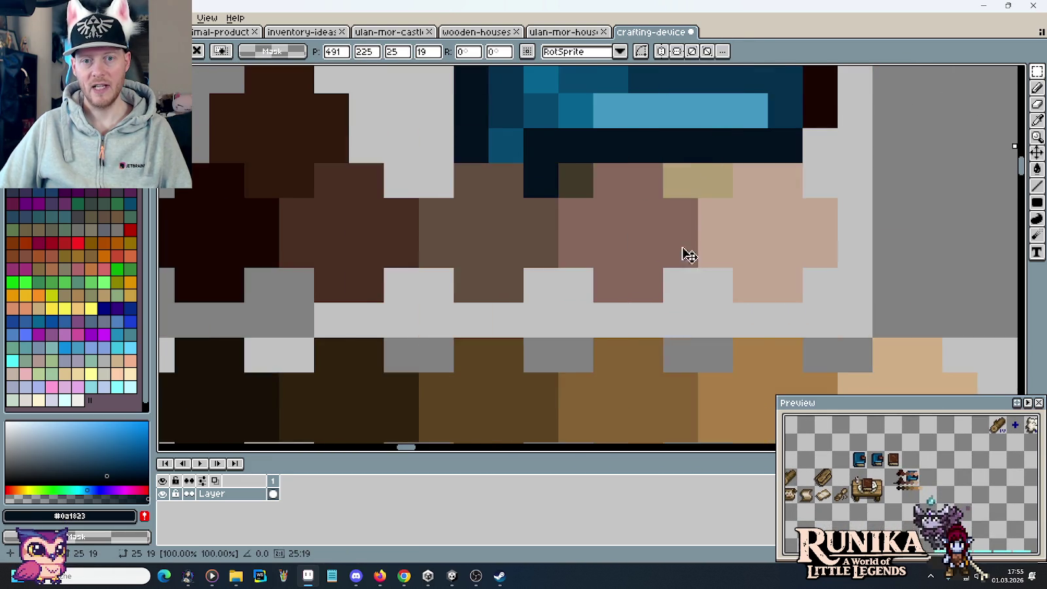
{"action": "key", "text": "Up"}
{"action": "key", "text": "Up"}
{"action": "key", "text": "Up"}
{"action": "key", "text": "Up"}
{"action": "key", "text": "Up"}
{"action": "key", "text": "Escape"}
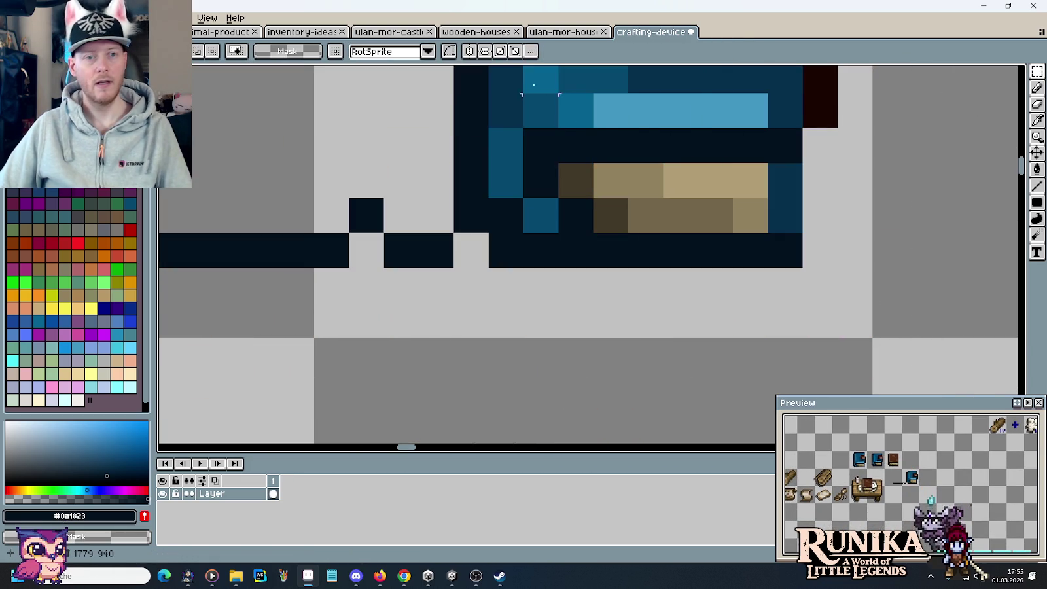
{"action": "key", "text": "ctrl+Tab"}
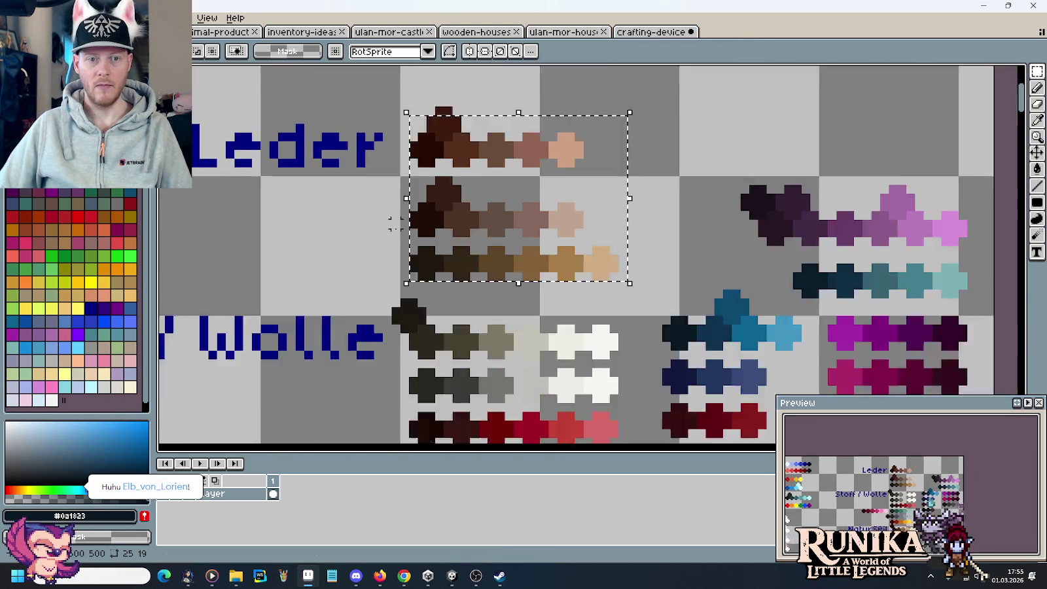
{"action": "scroll", "coordinate": [395, 222], "scroll_direction": "down", "scroll_amount": 3}
{"action": "key", "text": "ctrl+d"}
{"action": "scroll", "coordinate": [406, 229], "scroll_direction": "up", "scroll_amount": 2}
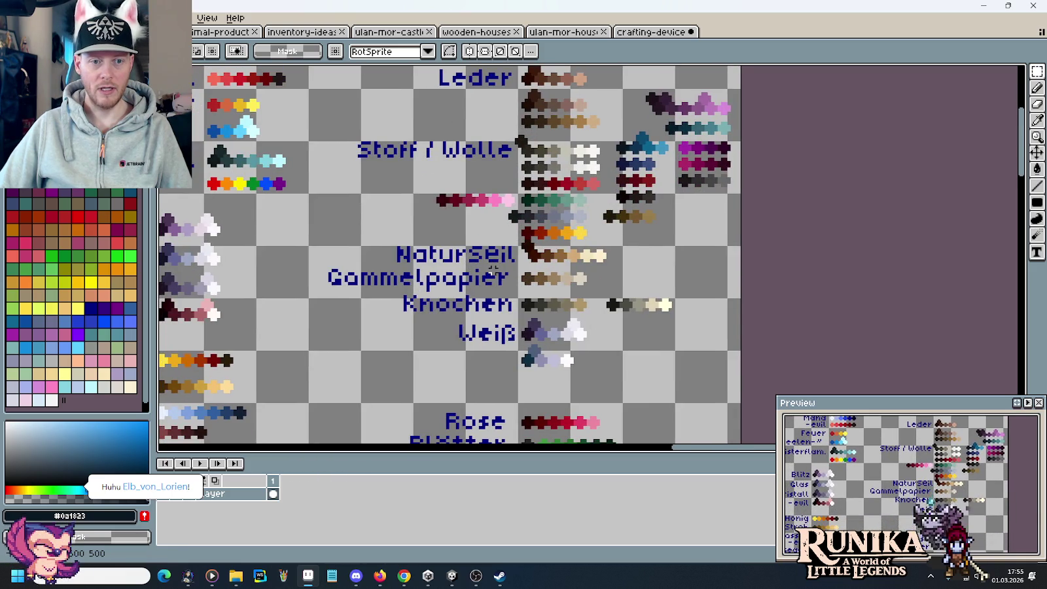
{"action": "scroll", "coordinate": [542, 278], "scroll_direction": "up", "scroll_amount": 3}
{"action": "left_click_drag", "start_coordinate": [434, 237], "coordinate": [792, 321]}
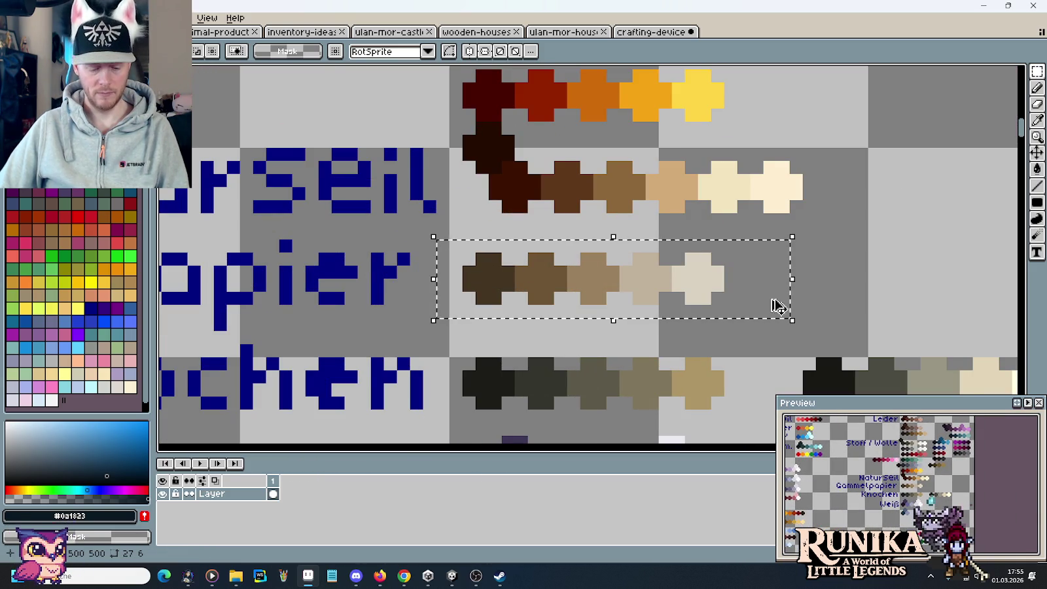
{"action": "left_click", "coordinate": [644, 32]}
{"action": "key", "text": "ctrl+v"}
{"action": "left_click_drag", "start_coordinate": [647, 259], "coordinate": [865, 264]}
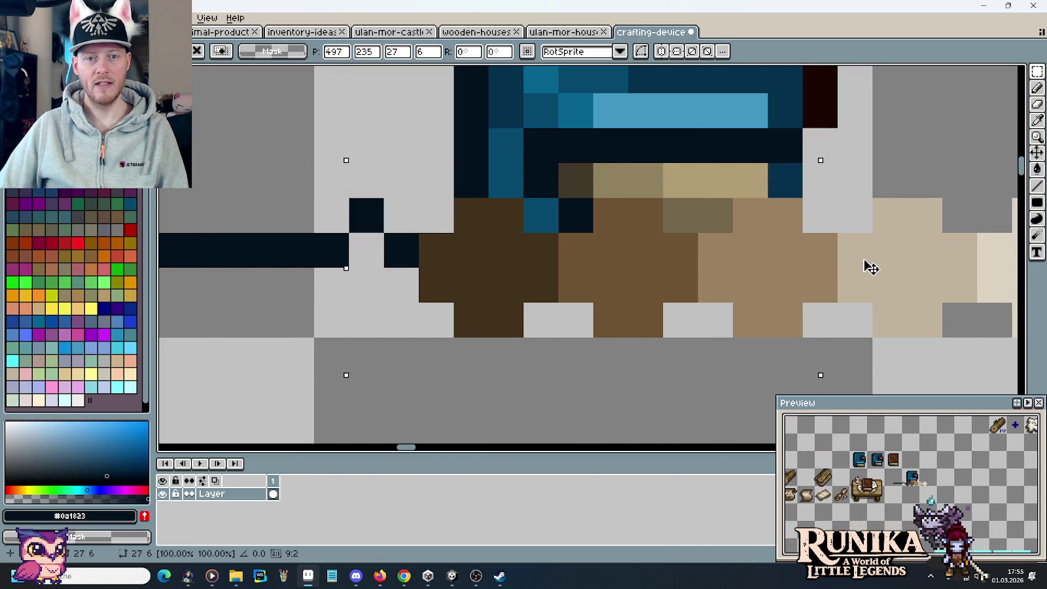
{"action": "key", "text": "Escape"}
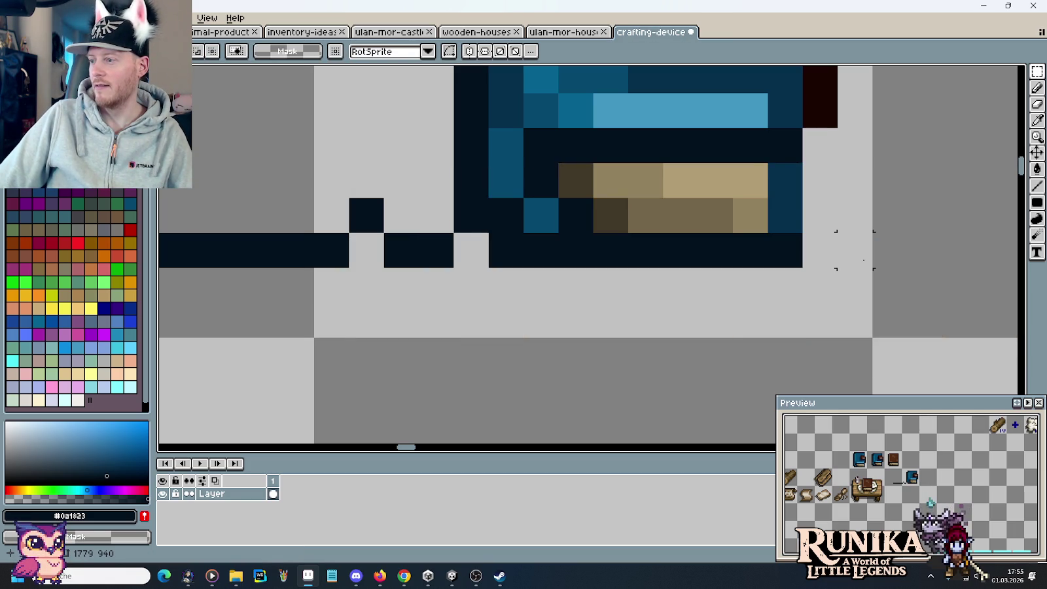
{"action": "scroll", "coordinate": [855, 250], "scroll_direction": "down", "scroll_amount": 5}
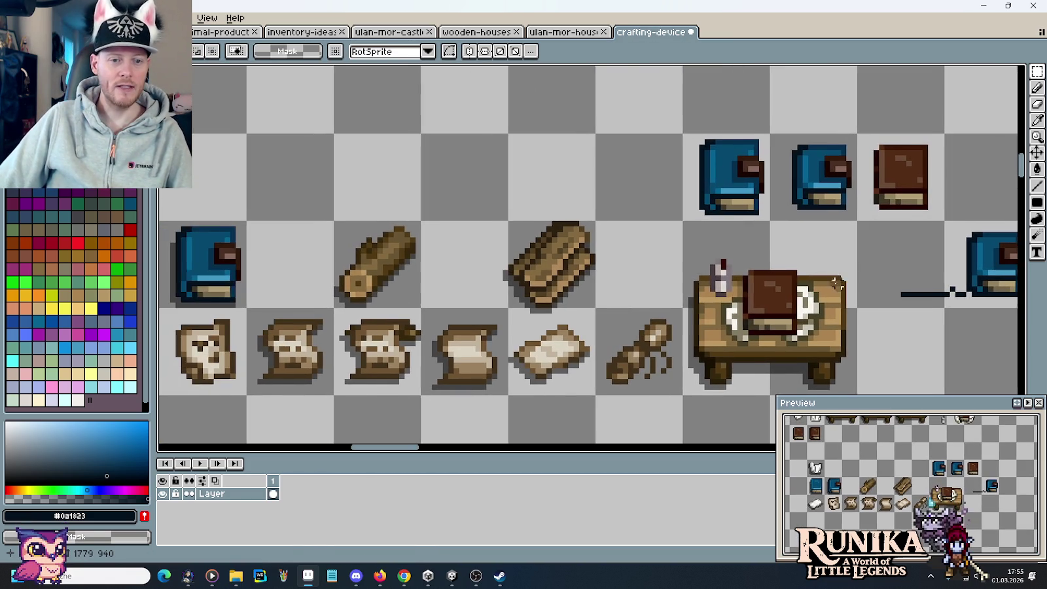
{"action": "left_click_drag", "start_coordinate": [301, 280], "coordinate": [544, 280]}
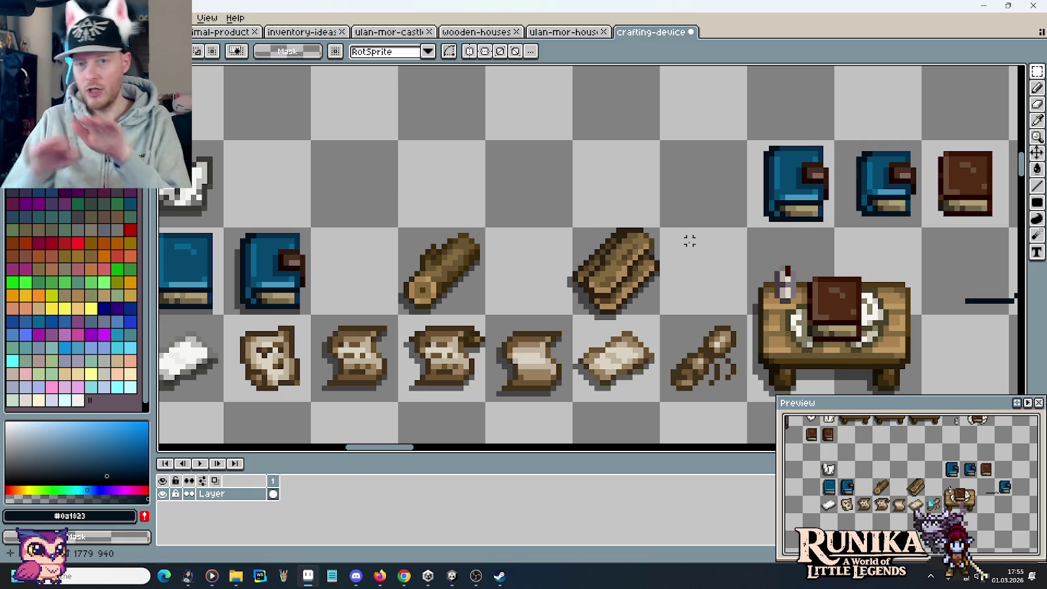
{"action": "scroll", "coordinate": [689, 241], "scroll_direction": "down", "scroll_amount": 1}
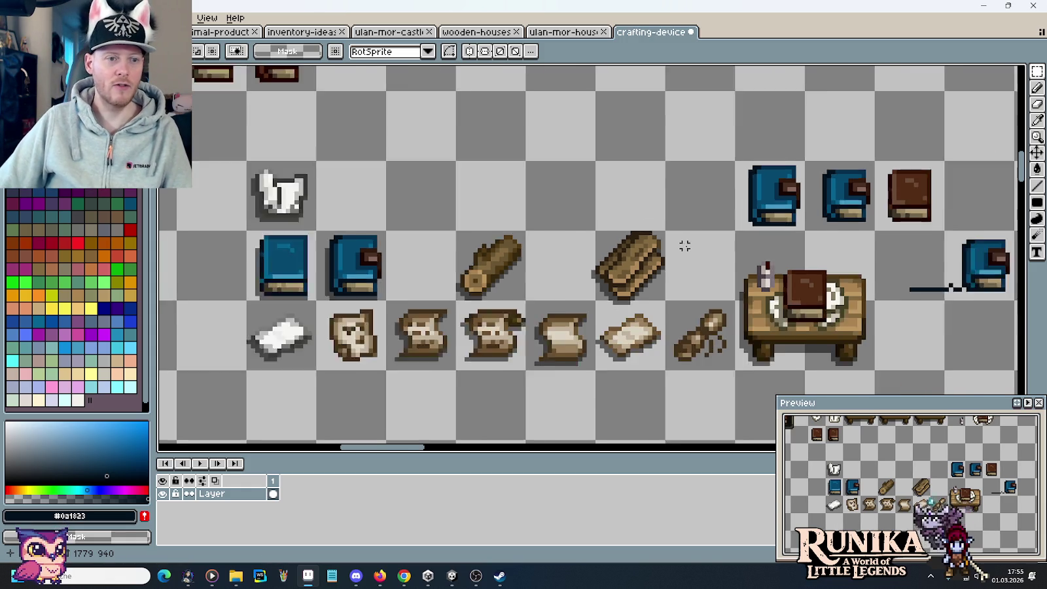
{"action": "scroll", "coordinate": [685, 243], "scroll_direction": "down", "scroll_amount": 2}
{"action": "scroll", "coordinate": [646, 214], "scroll_direction": "up", "scroll_amount": 2}
{"action": "scroll", "coordinate": [626, 343], "scroll_direction": "up", "scroll_amount": 1}
{"action": "scroll", "coordinate": [626, 357], "scroll_direction": "up", "scroll_amount": 2}
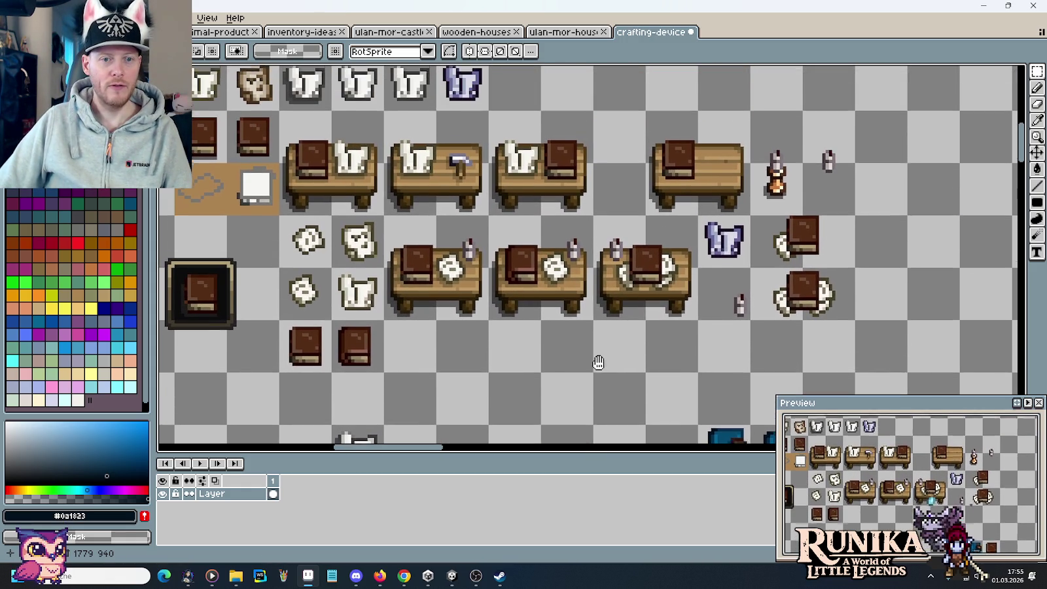
{"action": "scroll", "coordinate": [528, 241], "scroll_direction": "up", "scroll_amount": 1}
{"action": "scroll", "coordinate": [475, 271], "scroll_direction": "up", "scroll_amount": 2}
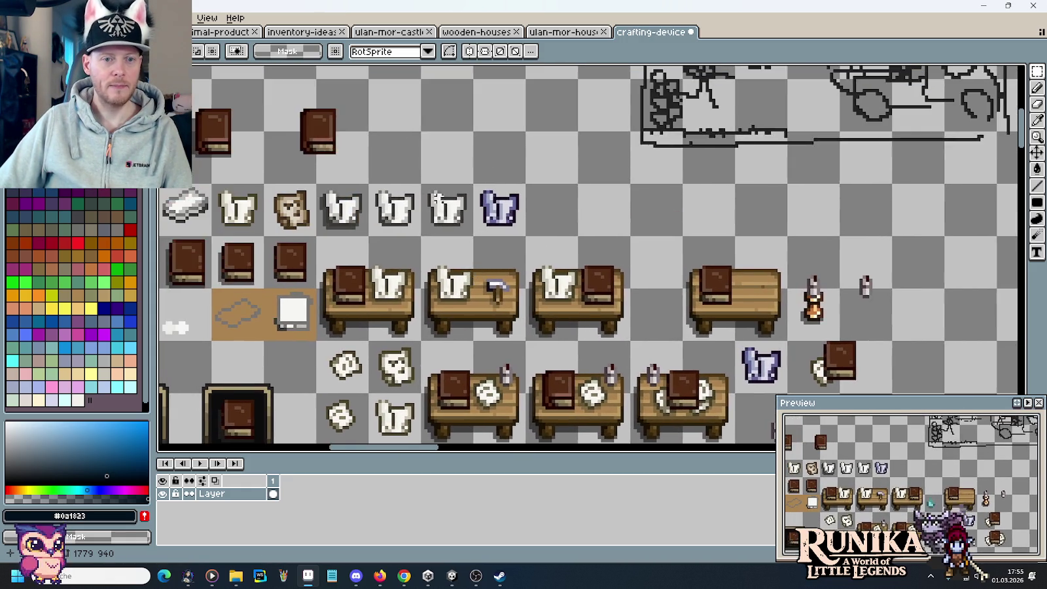
{"action": "scroll", "coordinate": [475, 271], "scroll_direction": "up", "scroll_amount": 1}
{"action": "left_click_drag", "start_coordinate": [419, 183], "coordinate": [473, 262]}
{"action": "scroll", "coordinate": [488, 304], "scroll_direction": "down", "scroll_amount": 1}
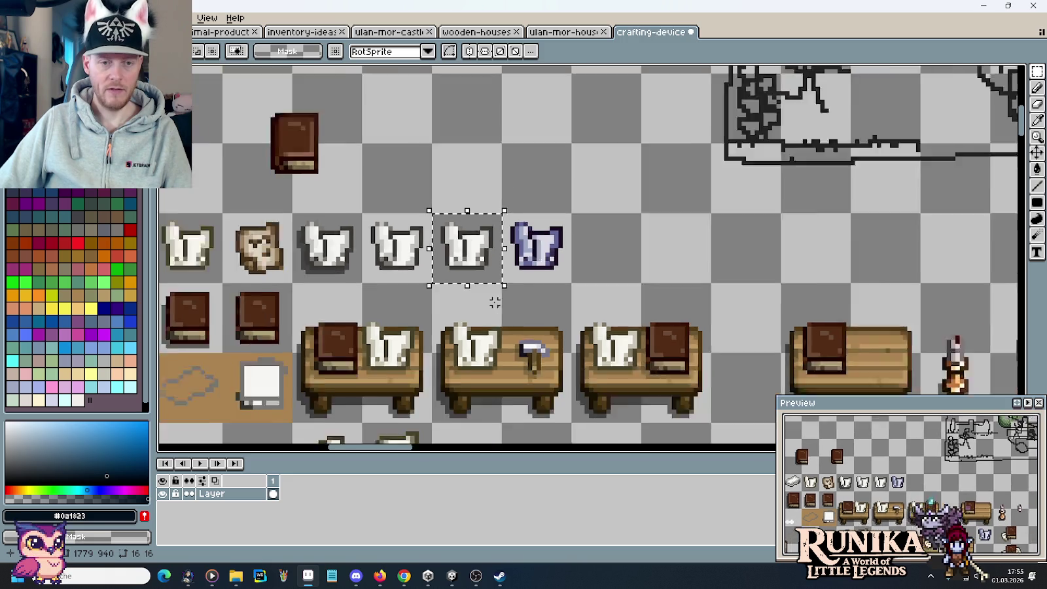
{"action": "scroll", "coordinate": [490, 301], "scroll_direction": "down", "scroll_amount": 1}
{"action": "scroll", "coordinate": [490, 301], "scroll_direction": "down", "scroll_amount": 3}
{"action": "scroll", "coordinate": [491, 301], "scroll_direction": "right", "scroll_amount": 3}
{"action": "scroll", "coordinate": [517, 256], "scroll_direction": "down", "scroll_amount": 3}
{"action": "scroll", "coordinate": [518, 256], "scroll_direction": "right", "scroll_amount": 3}
{"action": "scroll", "coordinate": [603, 322], "scroll_direction": "up", "scroll_amount": 1}
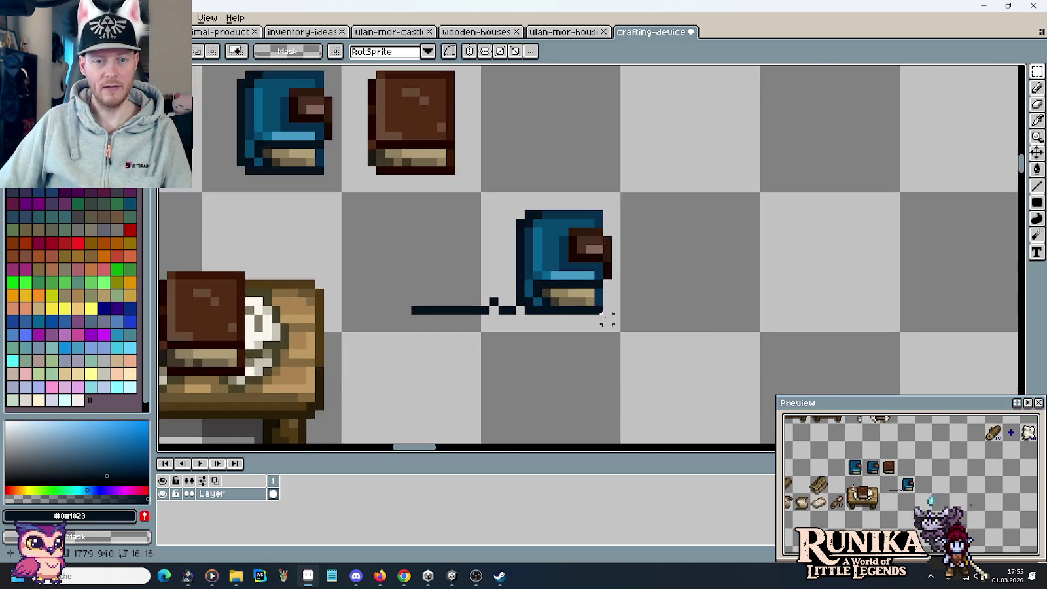
{"action": "scroll", "coordinate": [609, 321], "scroll_direction": "up", "scroll_amount": 1}
{"action": "scroll", "coordinate": [696, 355], "scroll_direction": "down", "scroll_amount": 1}
{"action": "left_click_drag", "start_coordinate": [517, 305], "coordinate": [644, 147]}
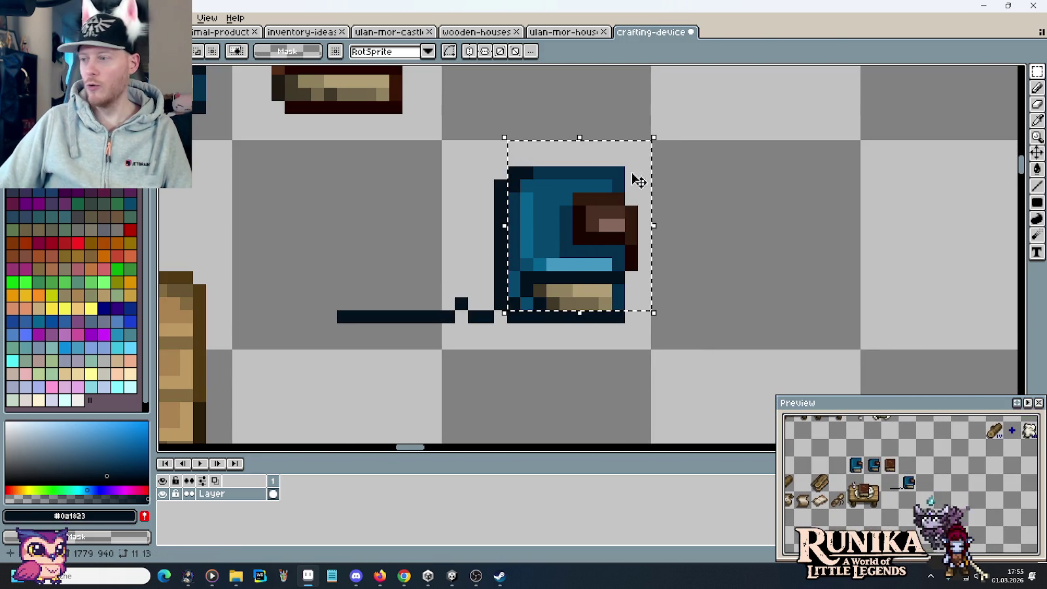
Shift the blue book sprite right and delete the stray vertical dark line
{"action": "left_click_drag", "start_coordinate": [598, 217], "coordinate": [808, 221]}
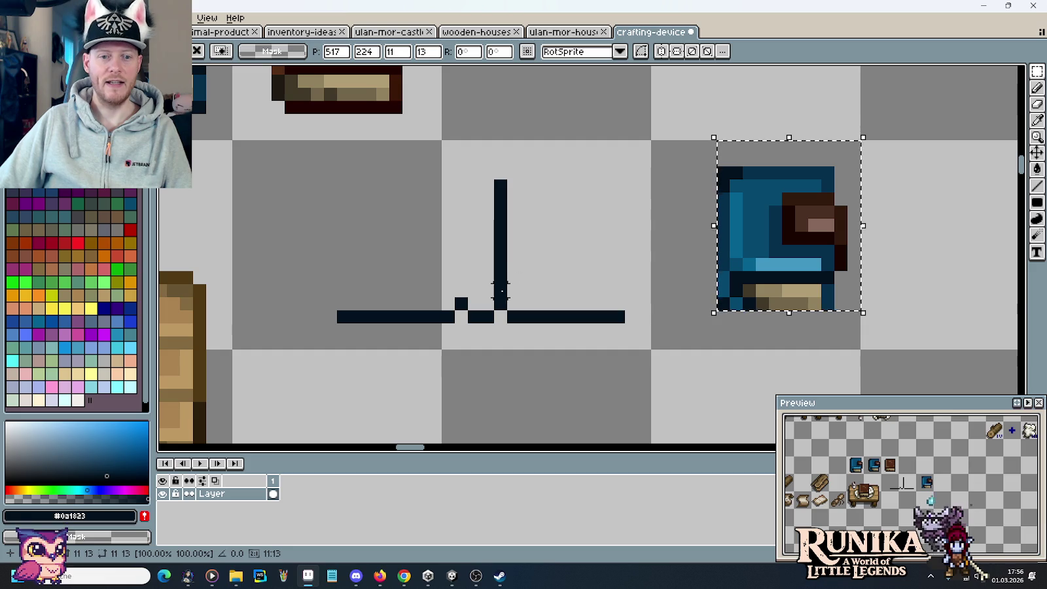
{"action": "left_click_drag", "start_coordinate": [492, 300], "coordinate": [549, 169]}
{"action": "key", "text": "Delete"}
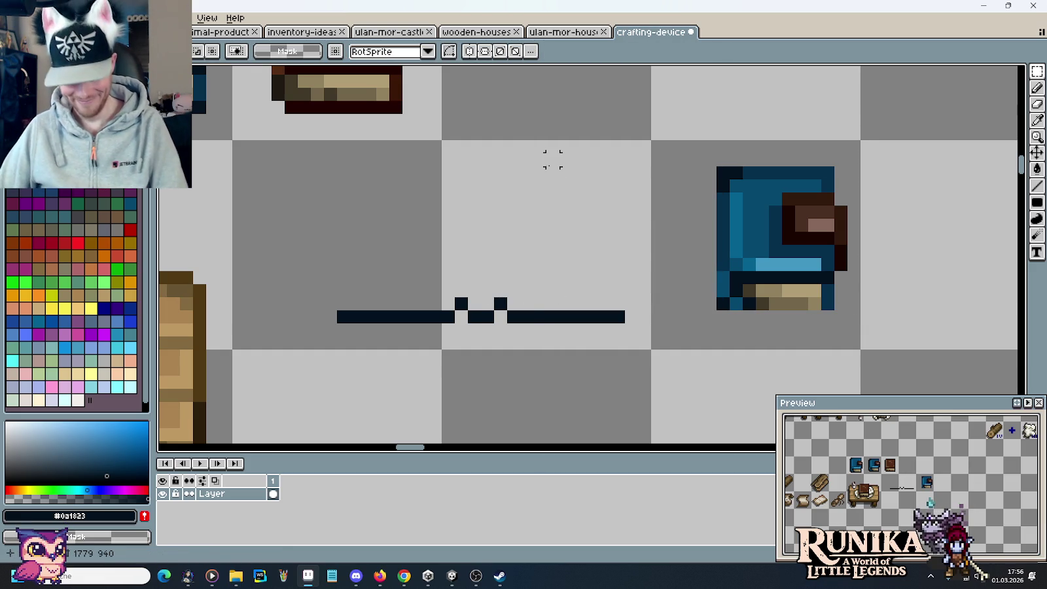
Paste the white page sprite beside the blue book and darken the book's right edge column
{"action": "key", "text": "ctrl+v"}
{"action": "mouse_move", "coordinate": [590, 274]}
{"action": "left_mouse_down"}
{"action": "mouse_move", "coordinate": [821, 270]}
{"action": "mouse_move", "coordinate": [834, 252]}
{"action": "left_mouse_up"}
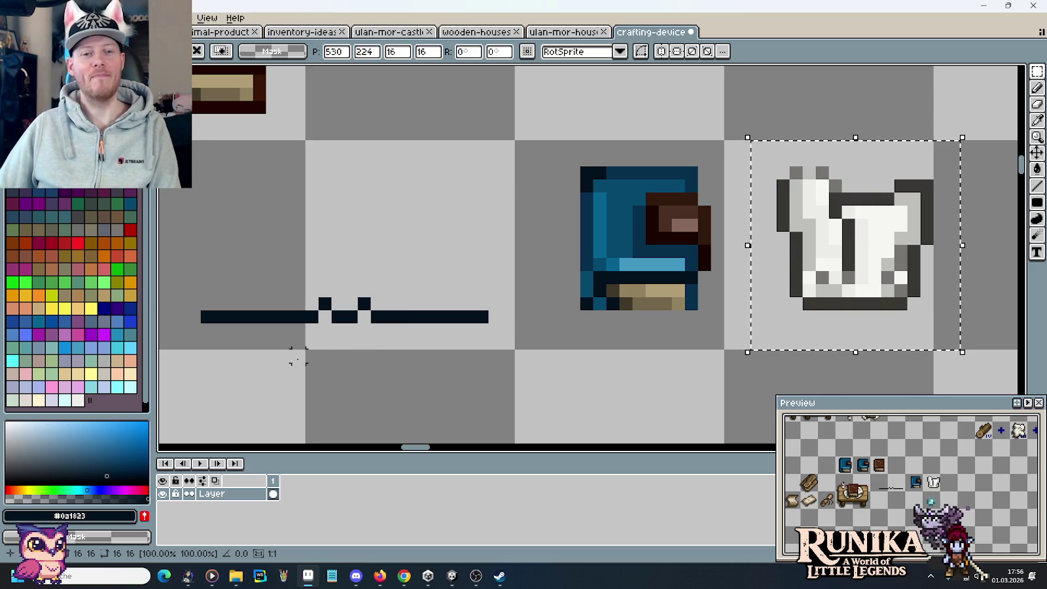
{"action": "left_click", "coordinate": [363, 343]}
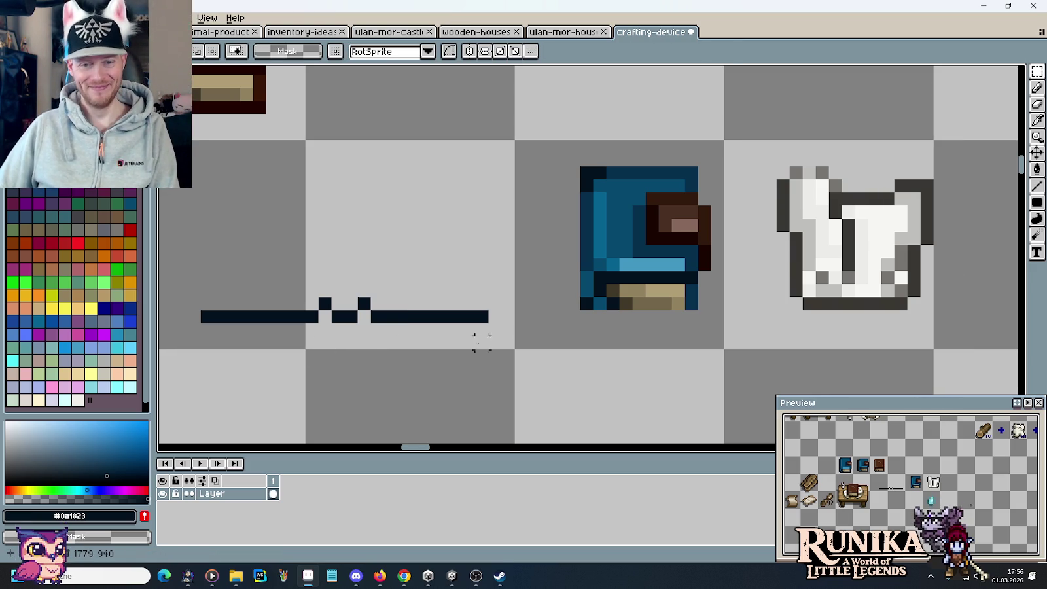
{"action": "key", "text": "b"}
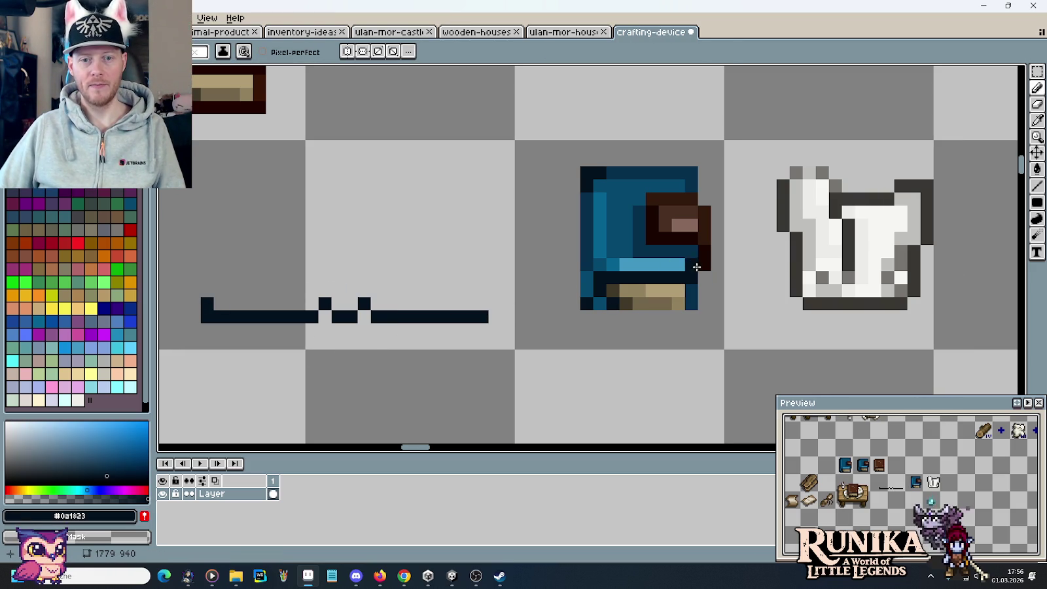
{"action": "left_click_drag", "start_coordinate": [705, 277], "coordinate": [701, 178]}
Undo the edge stroke, move a book slice left, and draw a dark left upright side
{"action": "key", "text": "ctrl+z"}
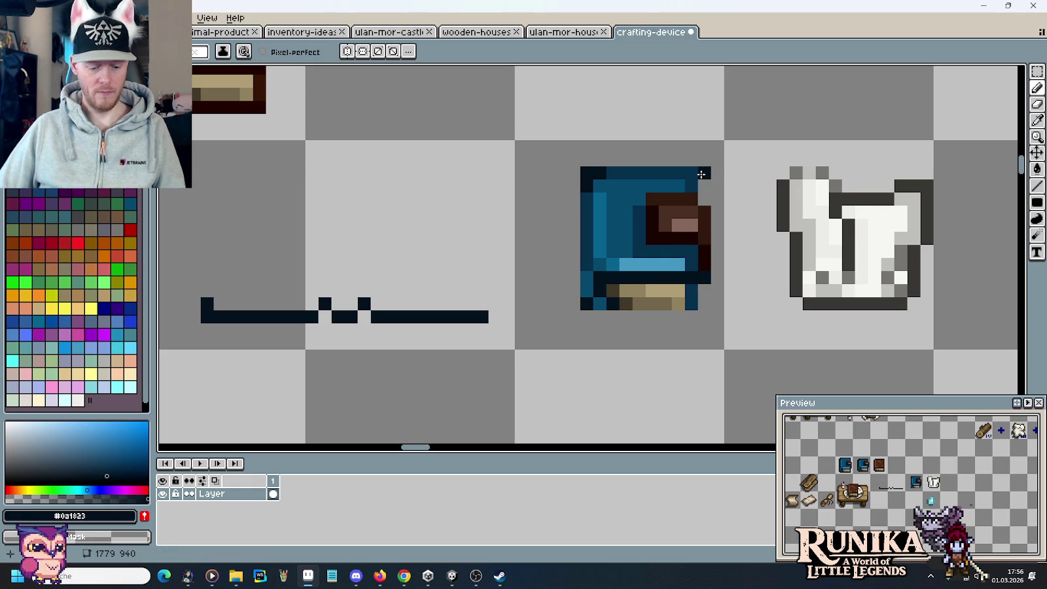
{"action": "key", "text": "m"}
{"action": "left_click_drag", "start_coordinate": [697, 288], "coordinate": [646, 166]}
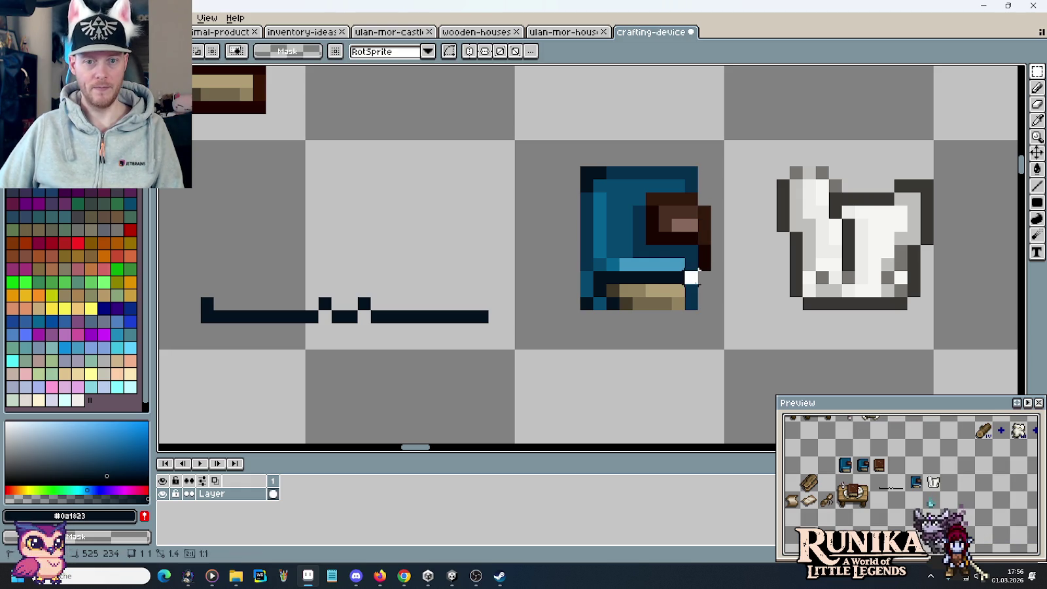
{"action": "mouse_move", "coordinate": [663, 210]}
{"action": "left_mouse_down"}
{"action": "mouse_move", "coordinate": [188, 256]}
{"action": "mouse_move", "coordinate": [409, 216]}
{"action": "mouse_move", "coordinate": [568, 246]}
{"action": "left_mouse_up"}
{"action": "key", "text": "ctrl+d"}
{"action": "key", "text": "b"}
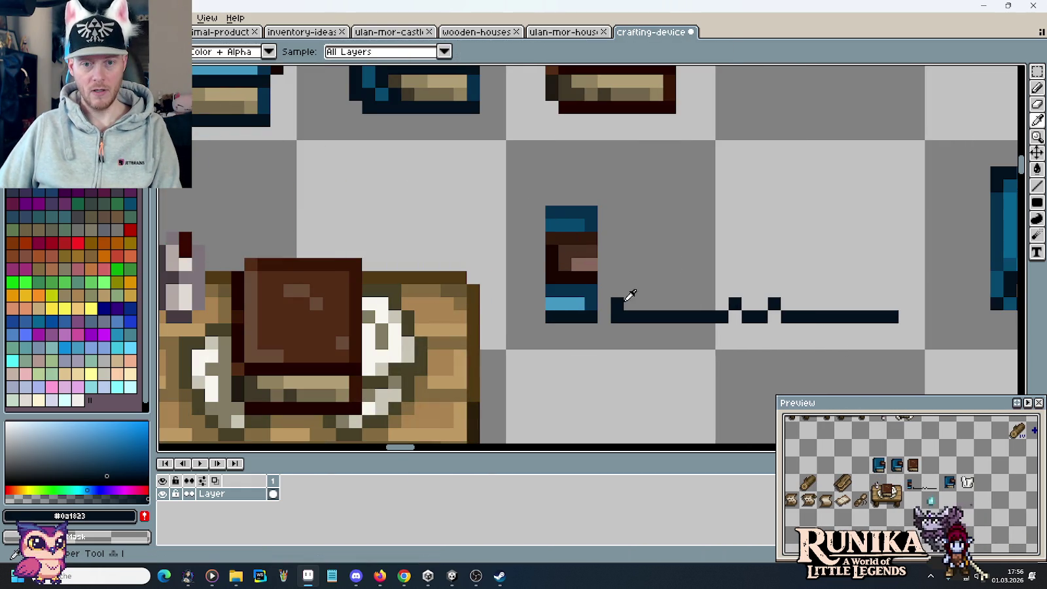
{"action": "left_click", "coordinate": [617, 291]}
{"action": "left_click_drag", "start_coordinate": [620, 290], "coordinate": [620, 216]}
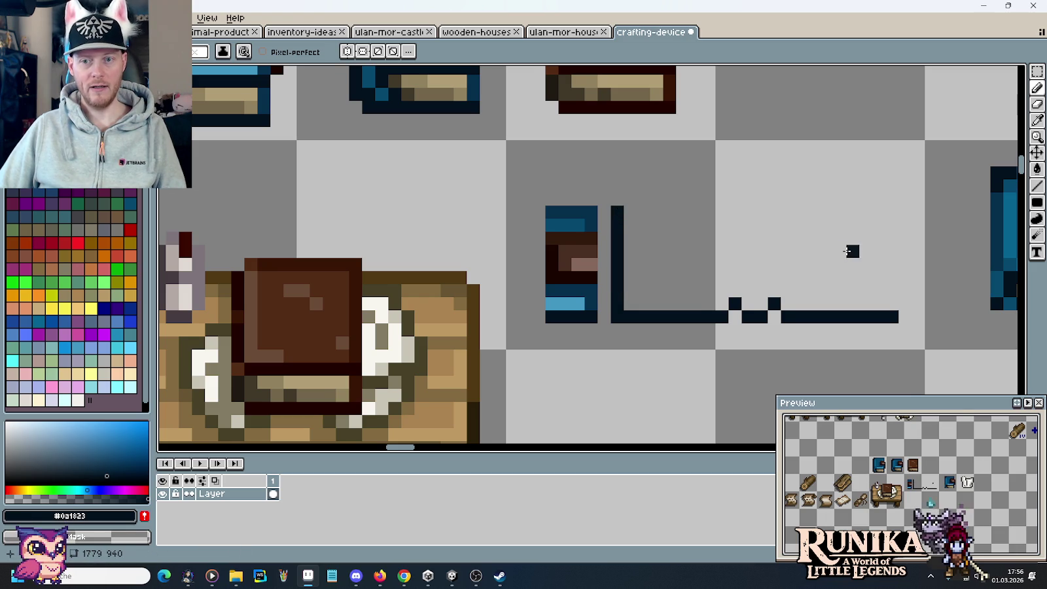
Eyedrop the book's dark blue and draw the blue upright right side
{"action": "scroll", "coordinate": [852, 251], "scroll_direction": "right", "scroll_amount": 5}
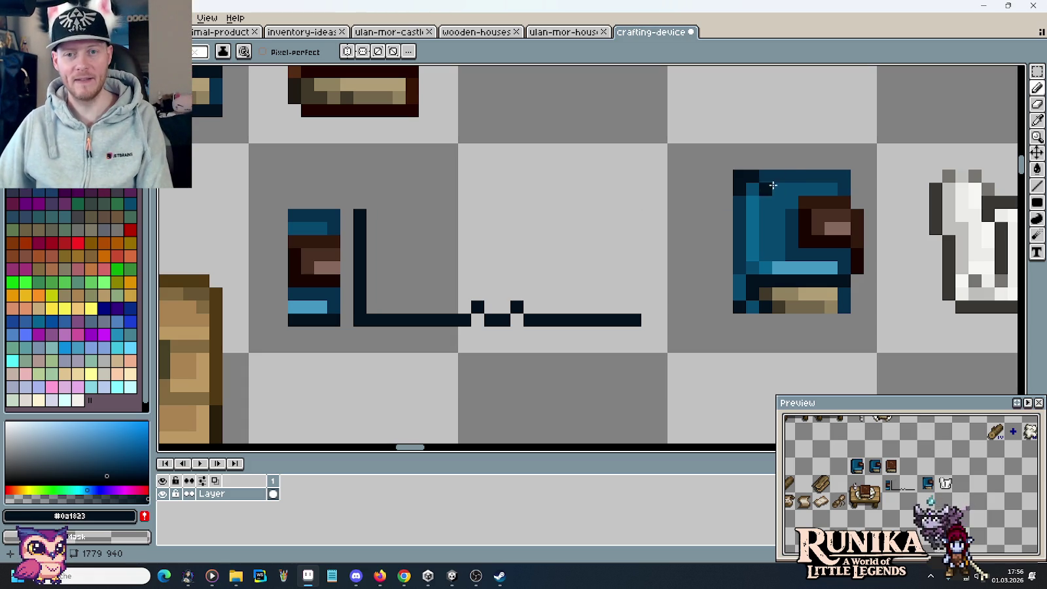
{"action": "key", "text": "i"}
{"action": "left_click", "coordinate": [791, 171]}
{"action": "key", "text": "b"}
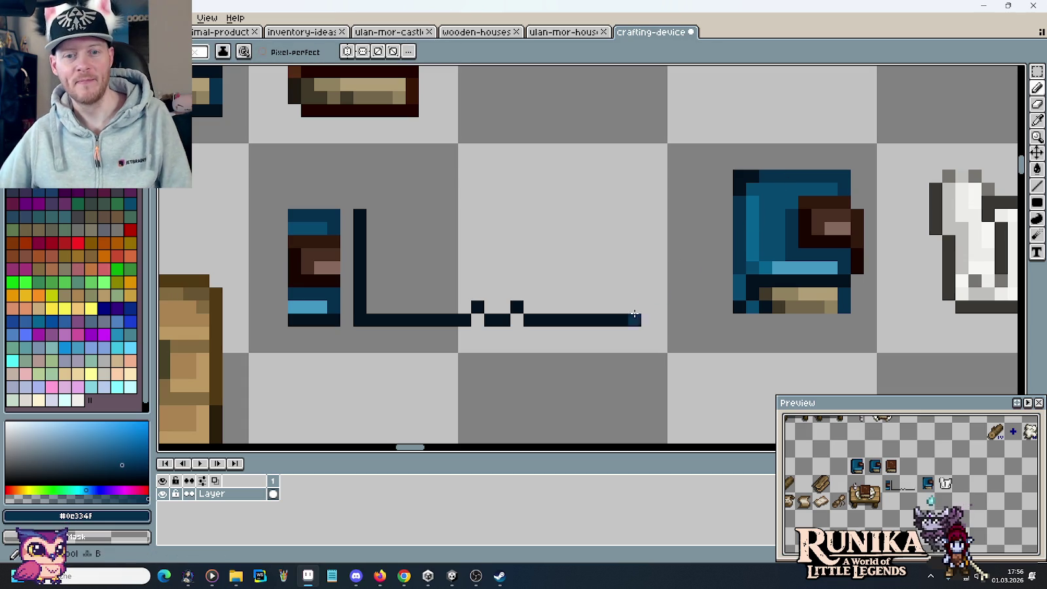
{"action": "left_click_drag", "start_coordinate": [631, 307], "coordinate": [631, 216]}
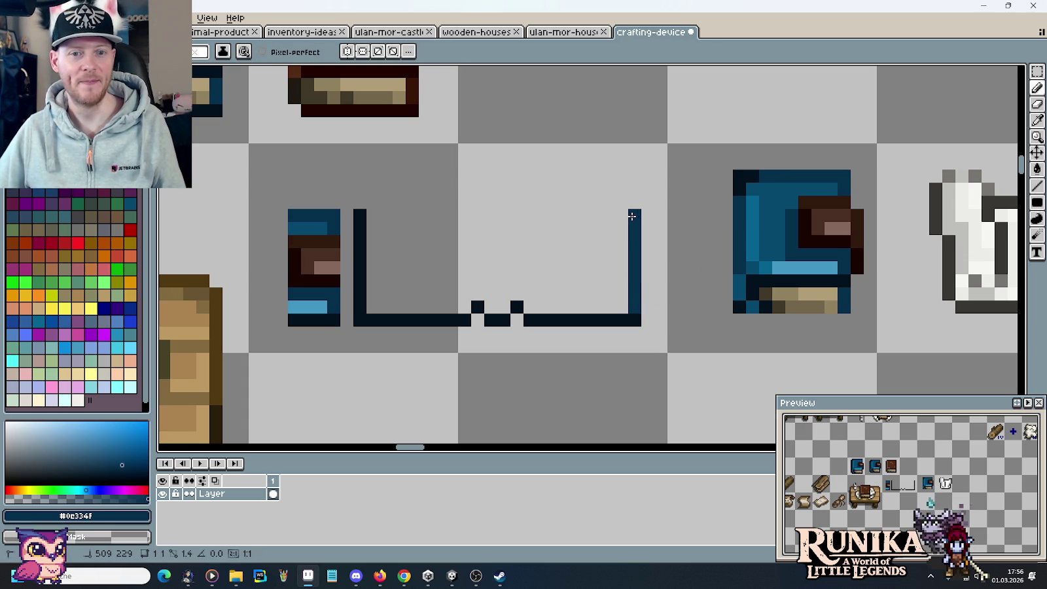
{"action": "key", "text": "i"}
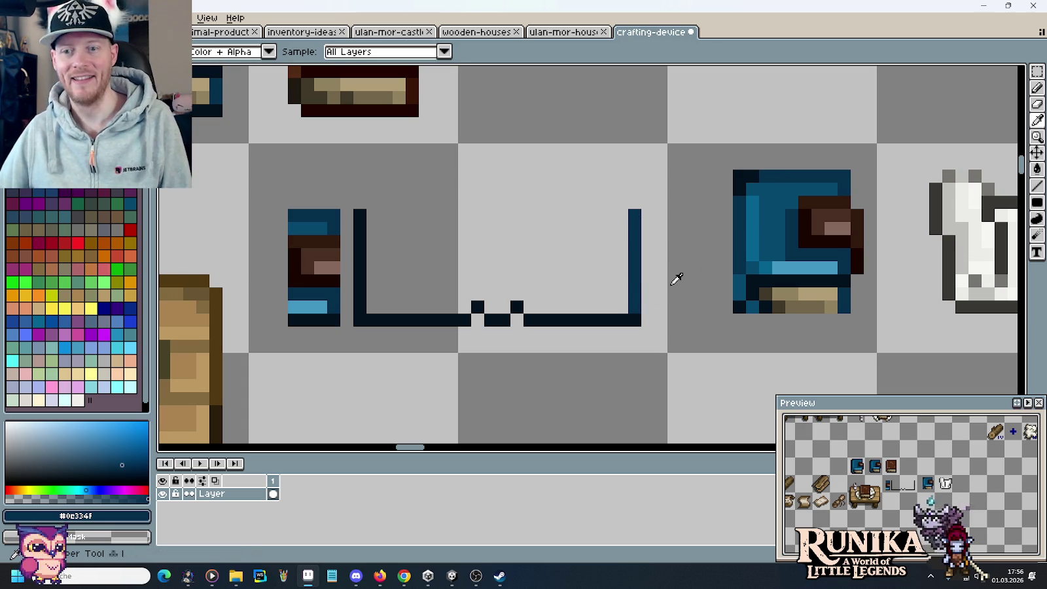
{"action": "left_click", "coordinate": [962, 306]}
Pencil the dark grey top outline pixels and the lower page edge line of the open book
{"action": "key", "text": "b"}
{"action": "left_click", "coordinate": [517, 295]}
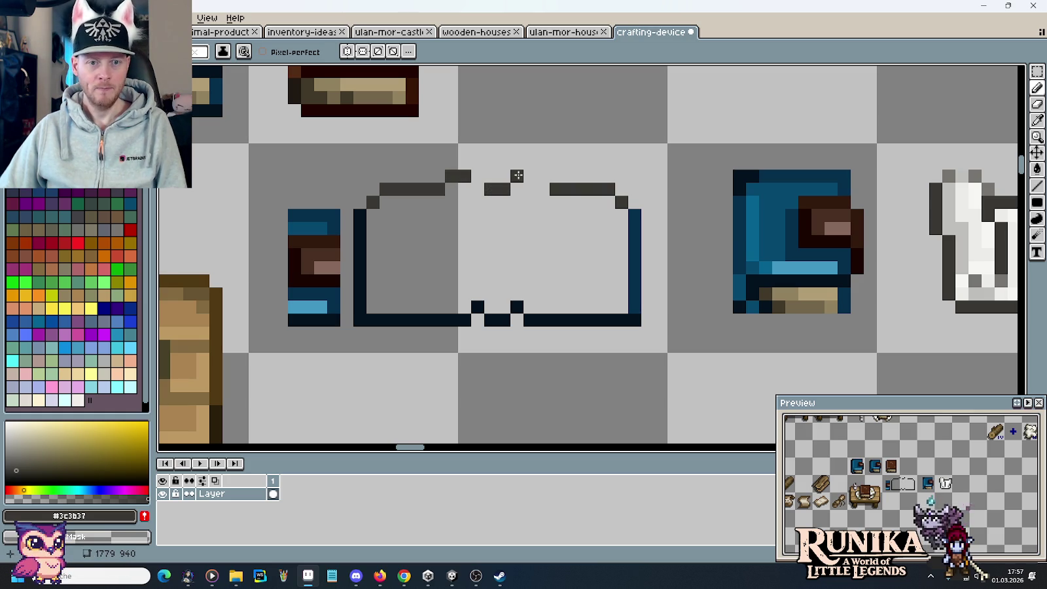
{"action": "left_click", "coordinate": [518, 175]}
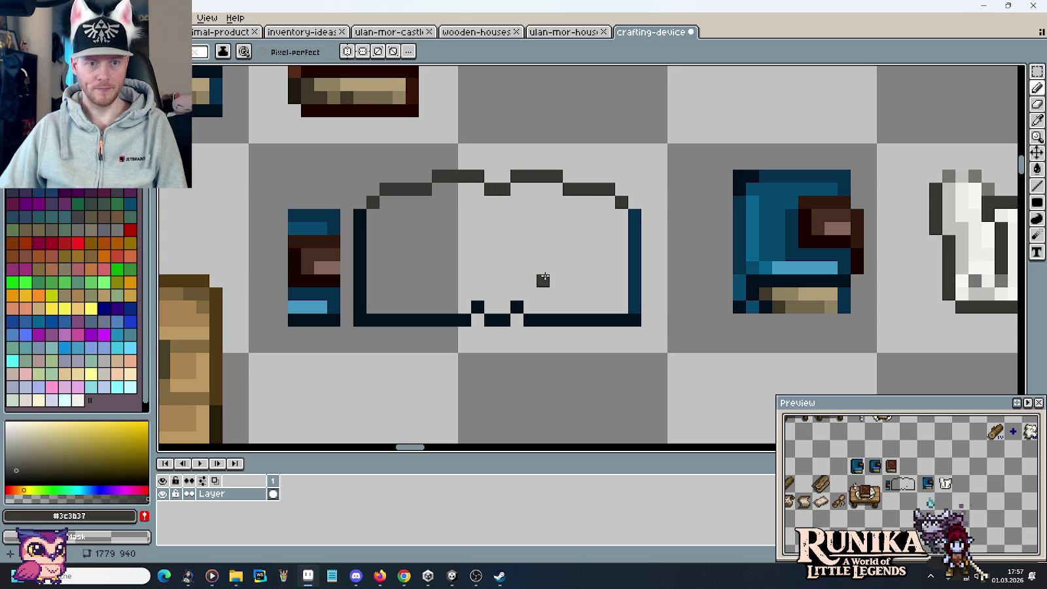
{"action": "mouse_move", "coordinate": [368, 306]}
{"action": "left_mouse_down"}
{"action": "mouse_move", "coordinate": [463, 281]}
{"action": "mouse_move", "coordinate": [498, 294]}
{"action": "mouse_move", "coordinate": [527, 281]}
{"action": "mouse_move", "coordinate": [591, 294]}
{"action": "left_mouse_up"}
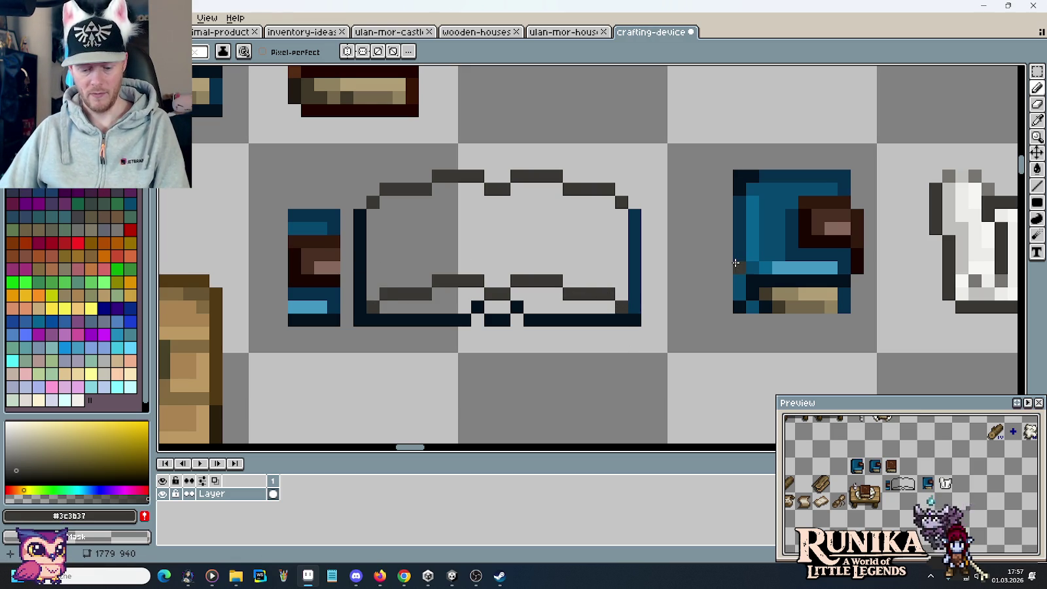
{"action": "left_click_drag", "start_coordinate": [735, 262], "coordinate": [618, 277]}
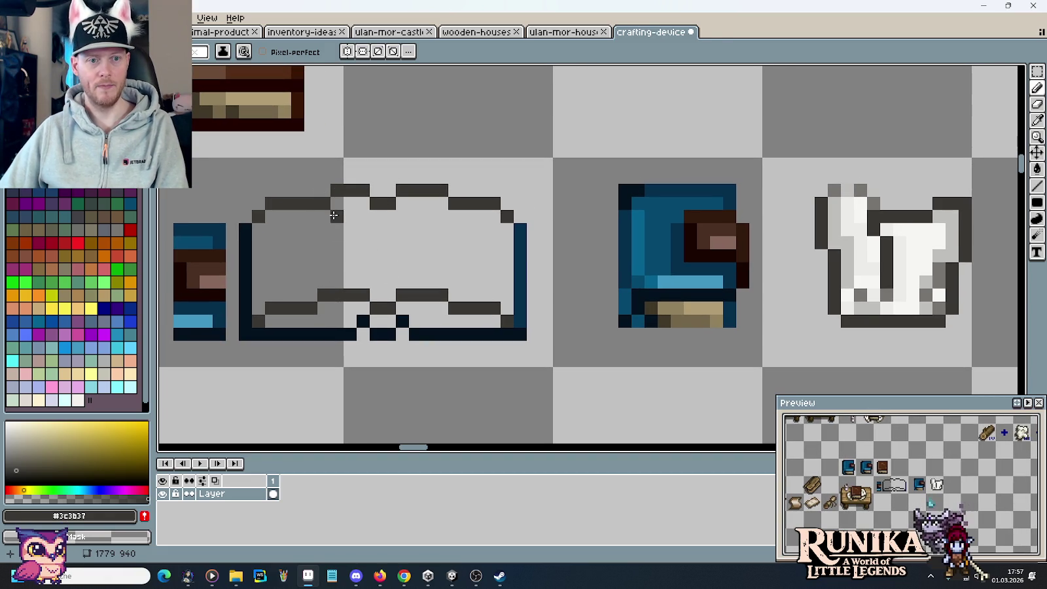
Shade the left and right page edges mid-grey, then darken the inner left edge dark grey
{"action": "key", "text": "i"}
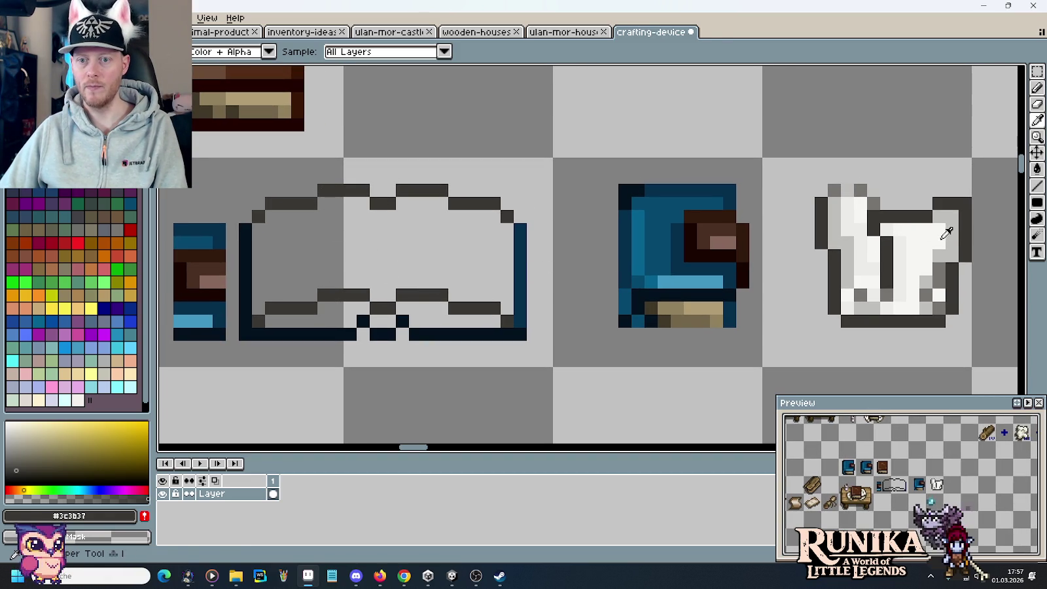
{"action": "left_click", "coordinate": [944, 276]}
{"action": "key", "text": "b"}
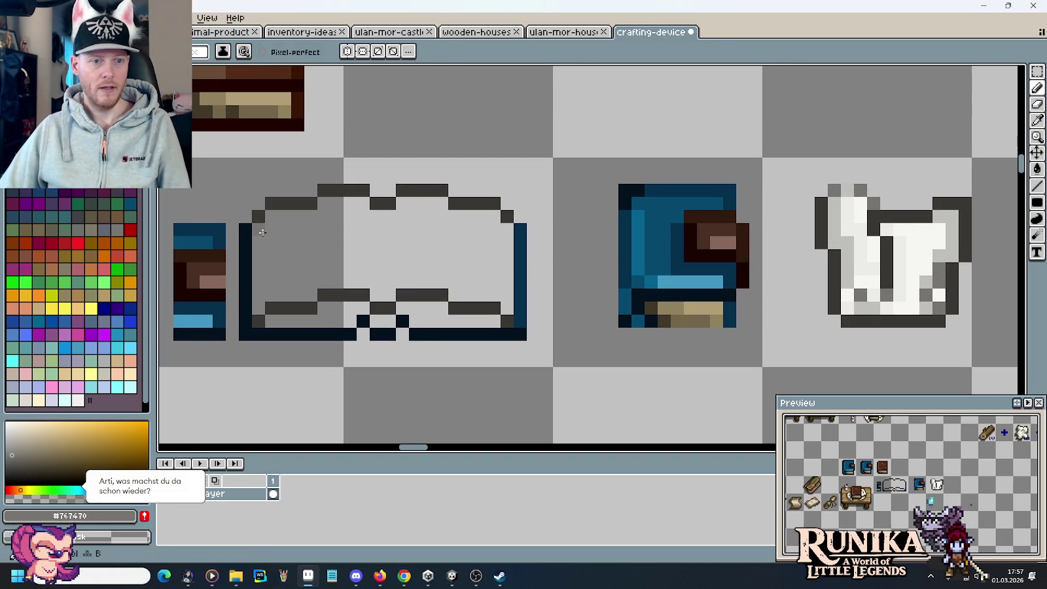
{"action": "mouse_move", "coordinate": [260, 249]}
{"action": "left_mouse_down"}
{"action": "mouse_move", "coordinate": [258, 304]}
{"action": "mouse_move", "coordinate": [271, 216]}
{"action": "left_mouse_up"}
{"action": "left_click_drag", "start_coordinate": [502, 303], "coordinate": [505, 226]}
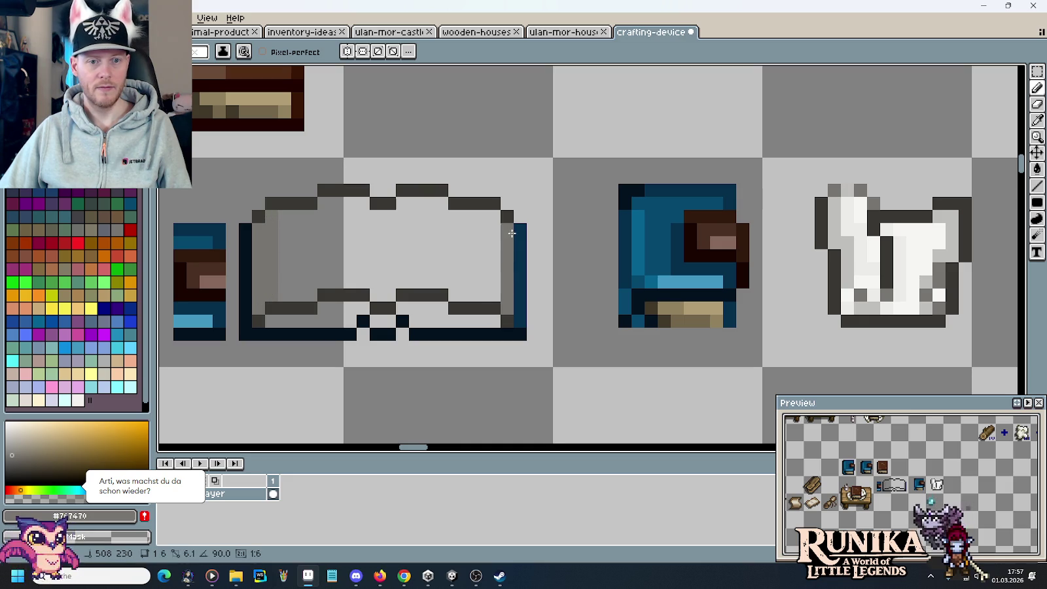
{"action": "key", "text": "i"}
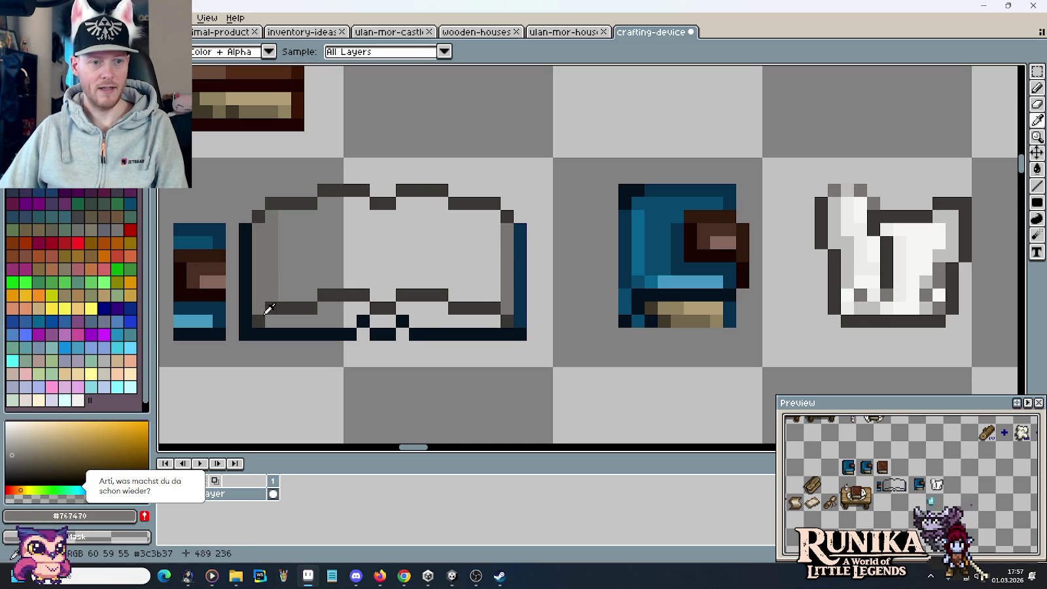
{"action": "left_click", "coordinate": [274, 307]}
{"action": "key", "text": "b"}
{"action": "left_click_drag", "start_coordinate": [258, 317], "coordinate": [261, 229]}
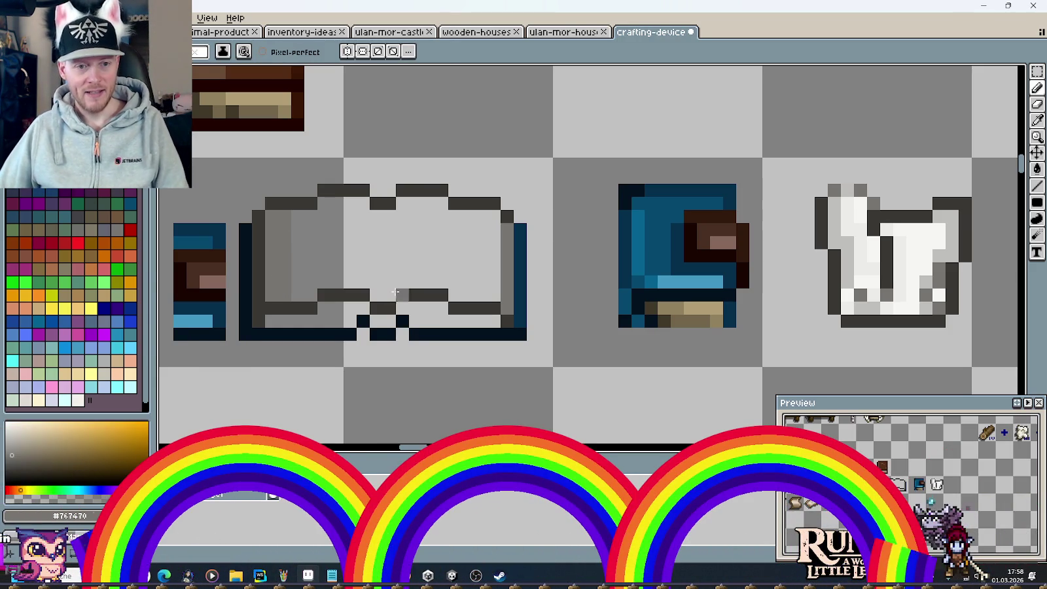
Draw a two-pixel-wide grey spine down the book's middle and add a grey outline pixel
{"action": "left_click_drag", "start_coordinate": [386, 297], "coordinate": [389, 215]}
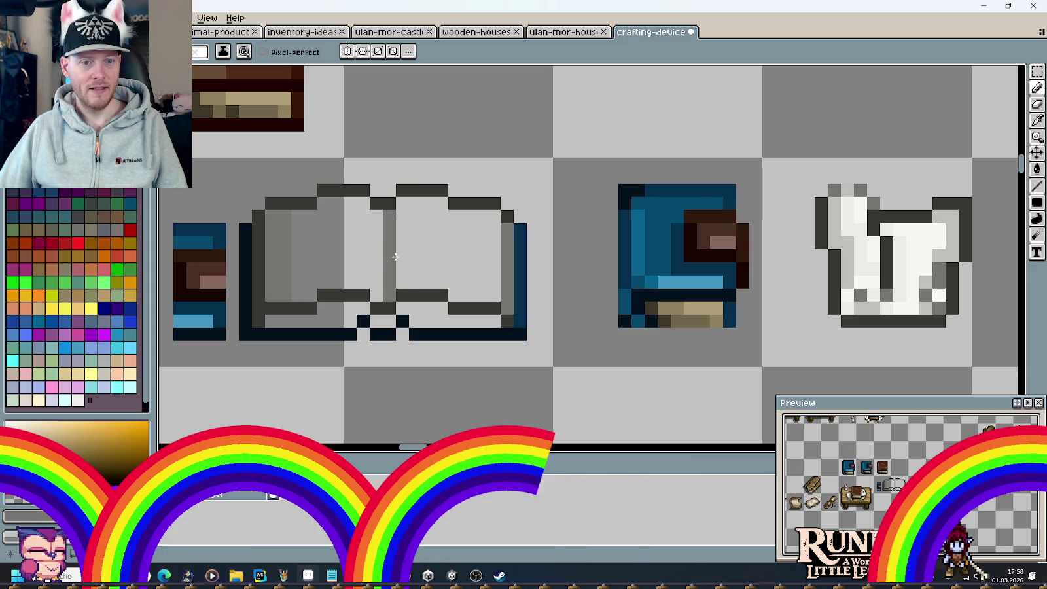
{"action": "left_click_drag", "start_coordinate": [403, 278], "coordinate": [402, 213]}
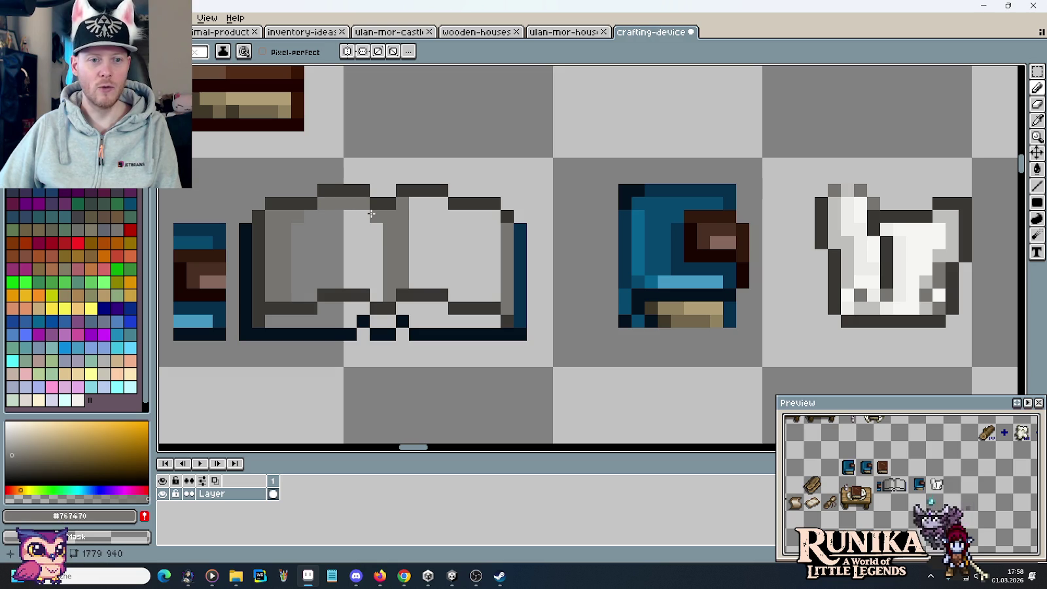
{"action": "left_click", "coordinate": [454, 217]}
Replace the stray grey pixel with a correctly placed shading pixel, then sample the page sprite's white
{"action": "key", "text": "ctrl+z"}
{"action": "left_click", "coordinate": [703, 281]}
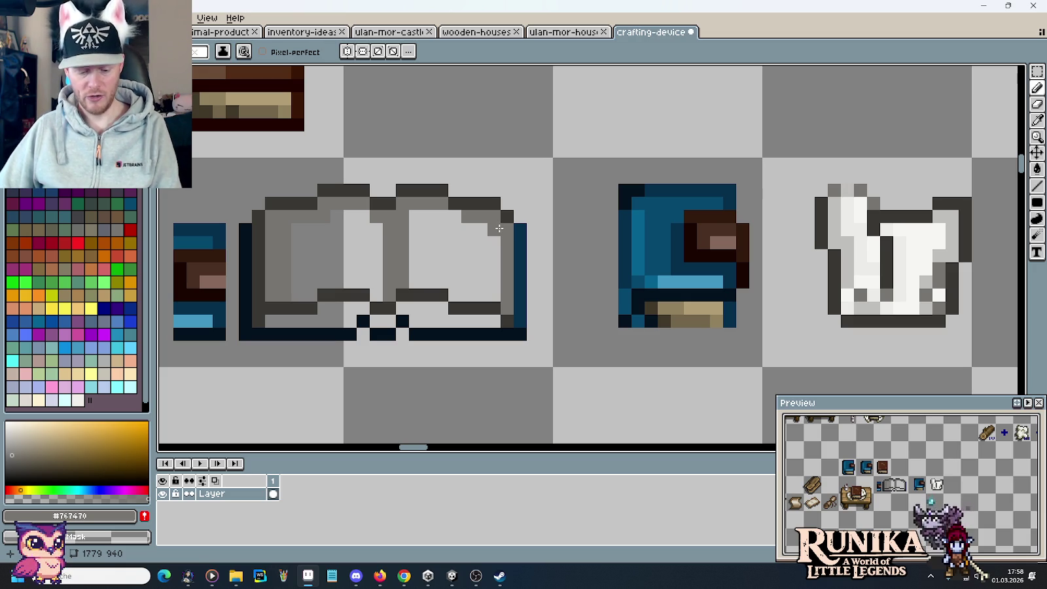
{"action": "key", "text": "i"}
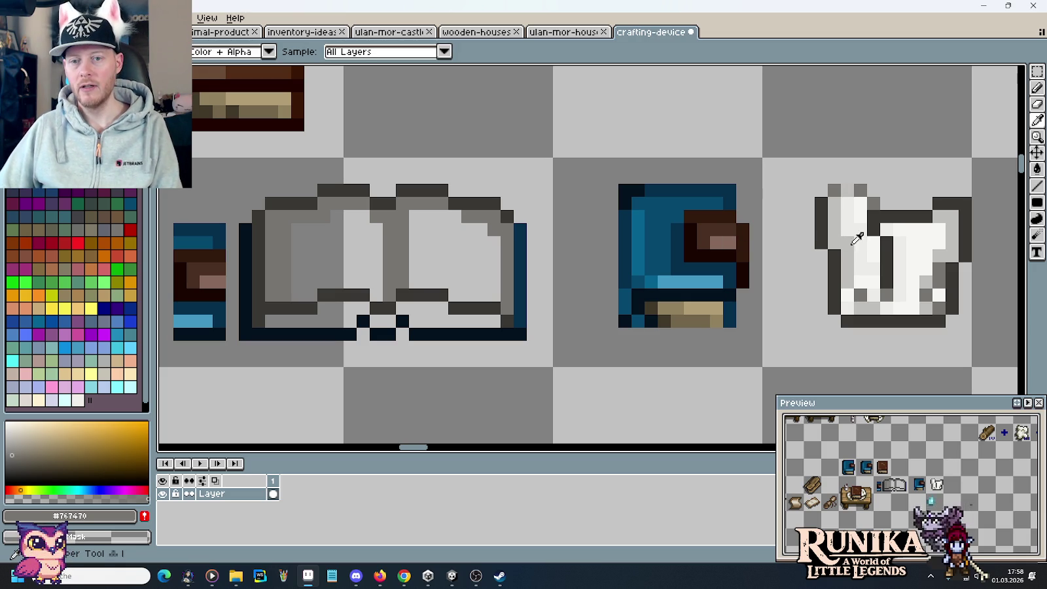
{"action": "left_click", "coordinate": [861, 236]}
Bucket-fill the right and left pages of the open book with the sampled near-white
{"action": "key", "text": "g"}
{"action": "left_click", "coordinate": [468, 261]}
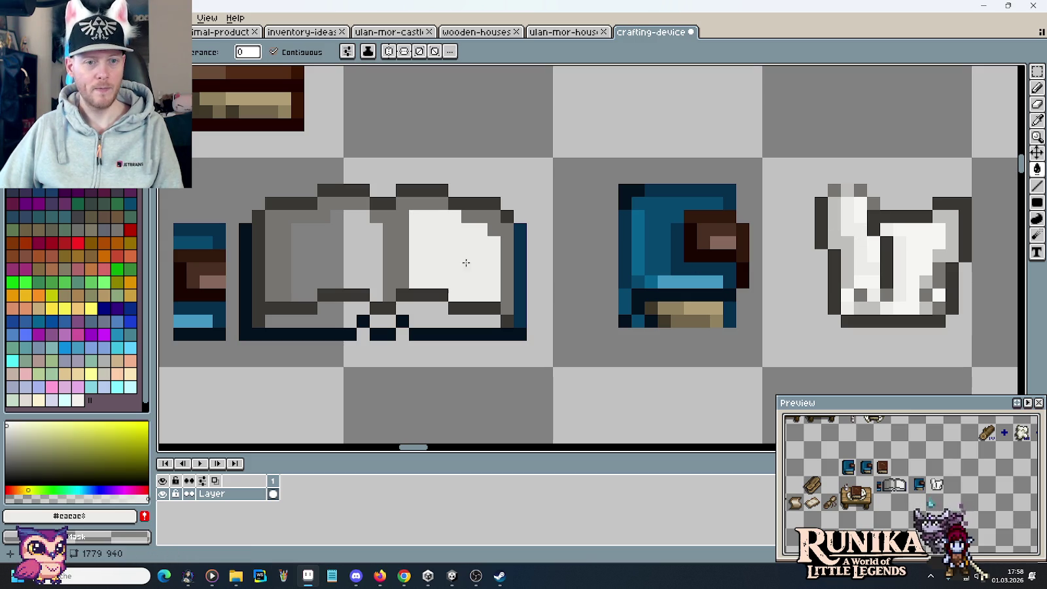
{"action": "left_click", "coordinate": [348, 245]}
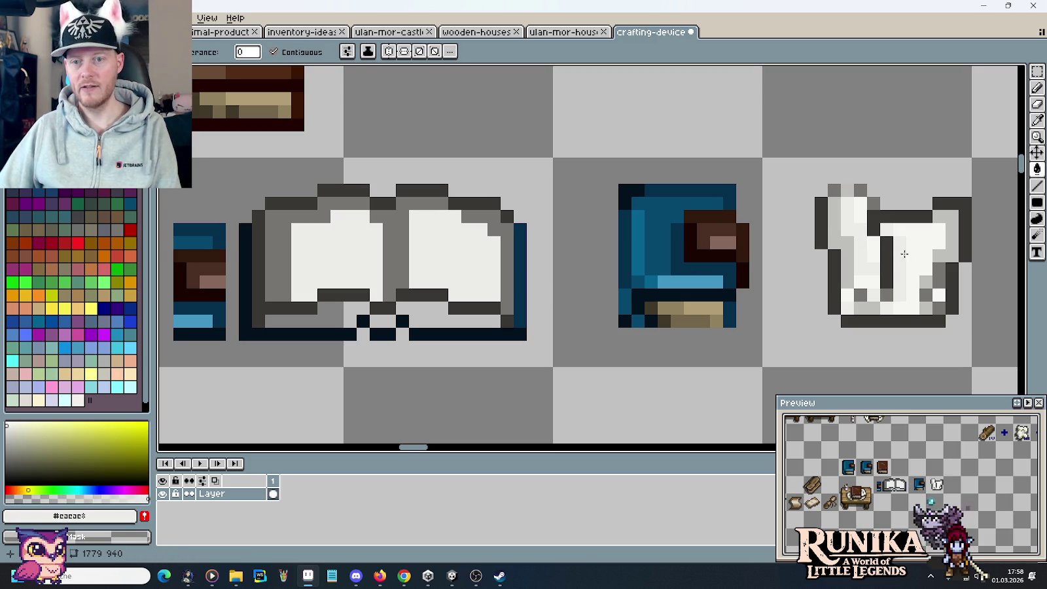